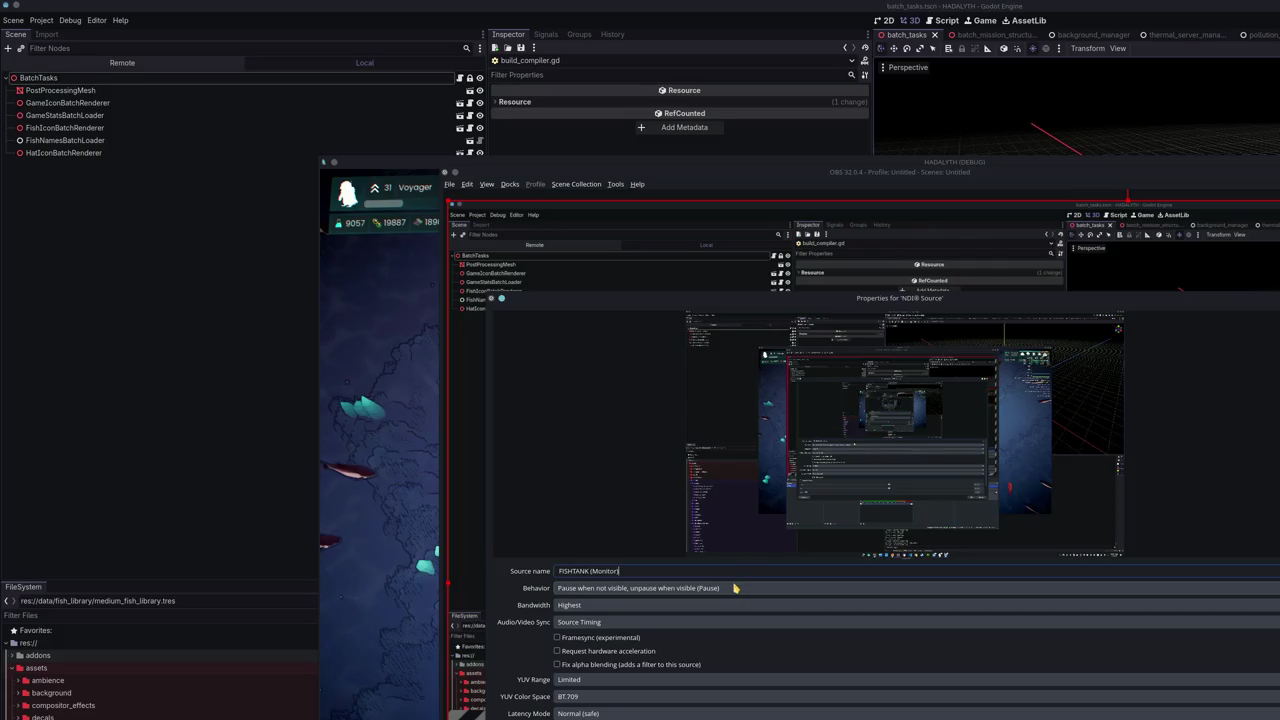
Set the FISHTANK source to 'Always play when not visible (Keepalive)' and bring the fish game forward.
{"action": "left_click", "coordinate": [732, 591]}
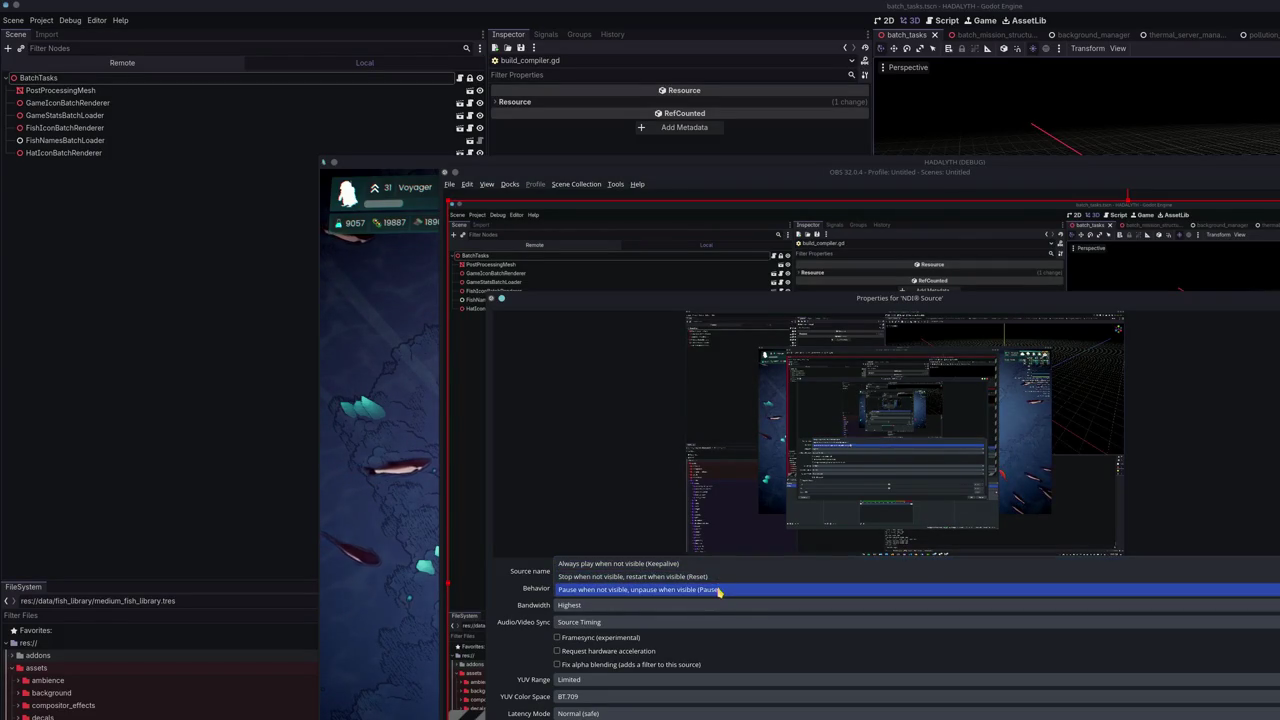
{"action": "left_click", "coordinate": [729, 566]}
{"action": "left_click", "coordinate": [663, 606]}
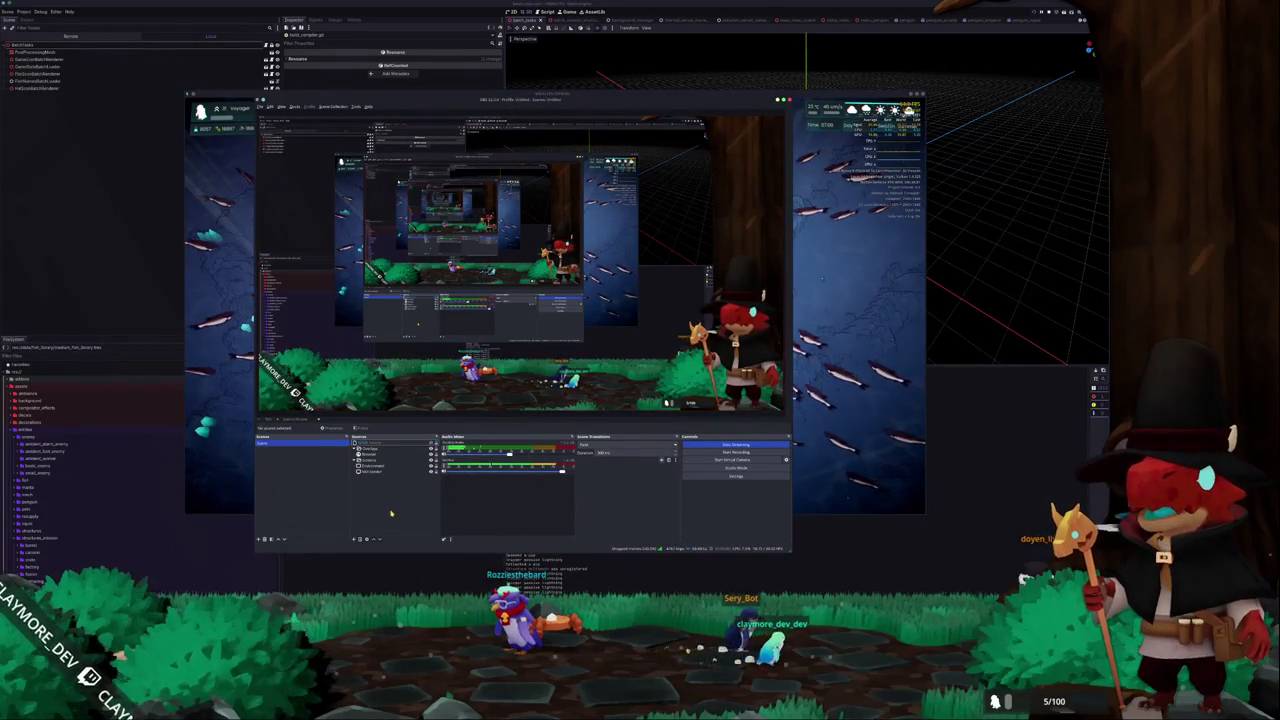
{"action": "left_click", "coordinate": [866, 481]}
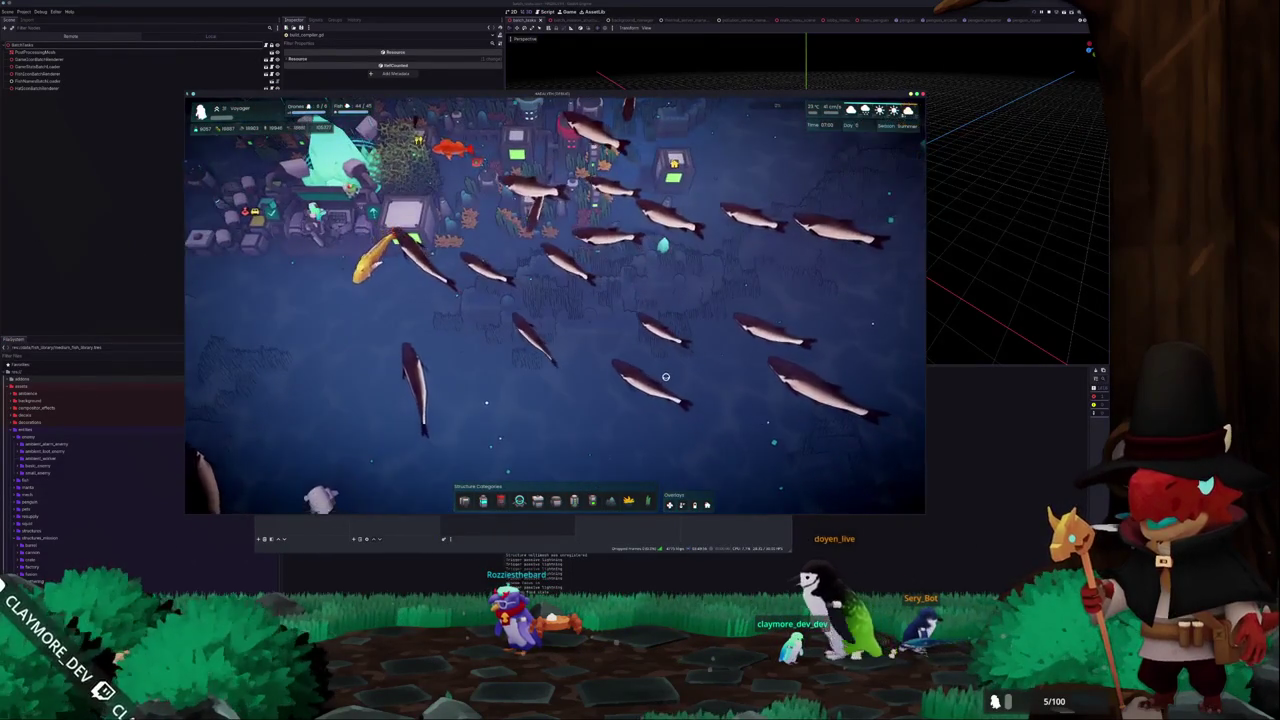
Show the F3 performance stats overlay while zooming and panning around the base.
{"action": "scroll", "coordinate": [668, 384], "scroll_direction": "up", "scroll_amount": 3}
{"action": "key", "text": "w"}
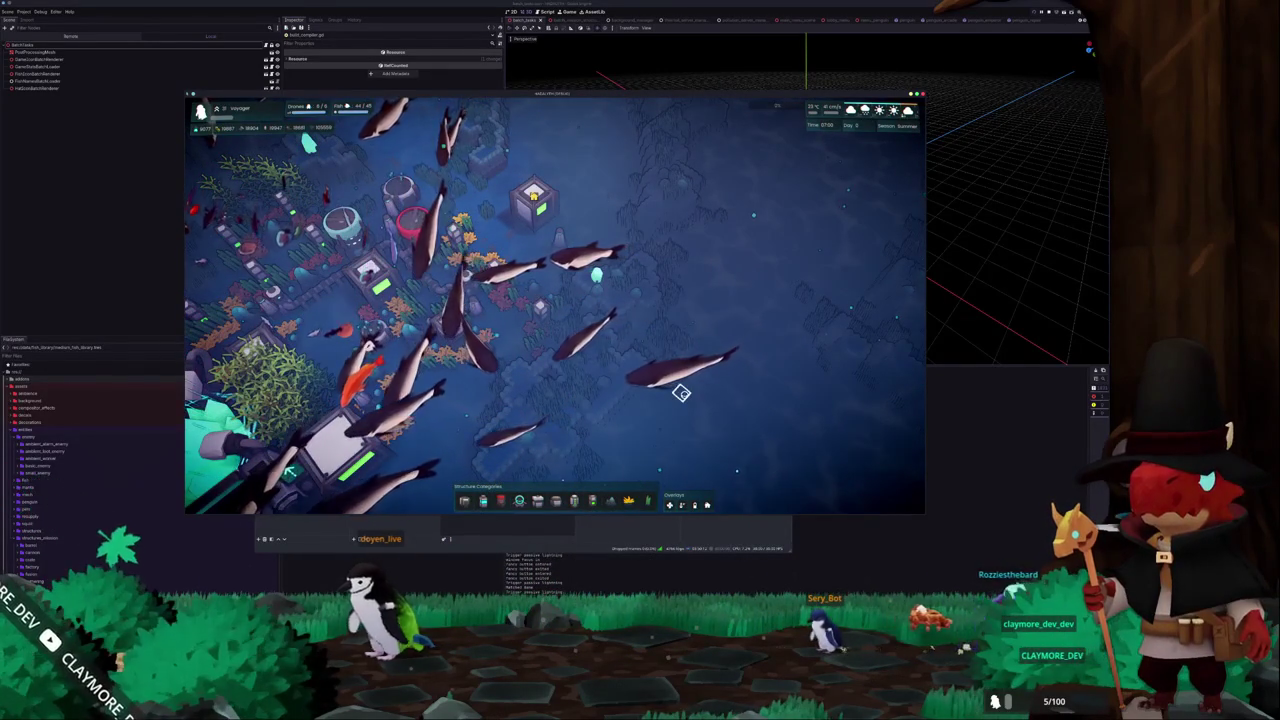
{"action": "key", "text": "F3"}
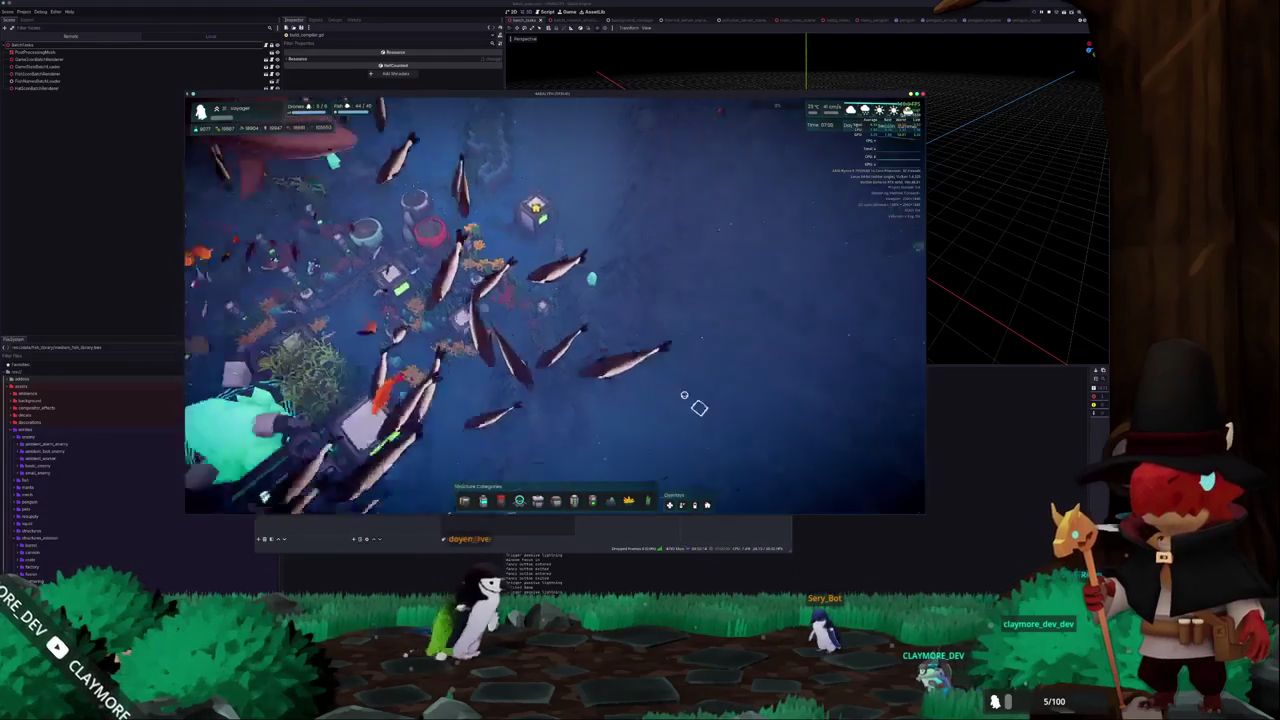
{"action": "scroll", "coordinate": [690, 392], "scroll_direction": "up", "scroll_amount": 5}
{"action": "scroll", "coordinate": [680, 385], "scroll_direction": "down", "scroll_amount": 5}
{"action": "scroll", "coordinate": [678, 402], "scroll_direction": "down", "scroll_amount": 3}
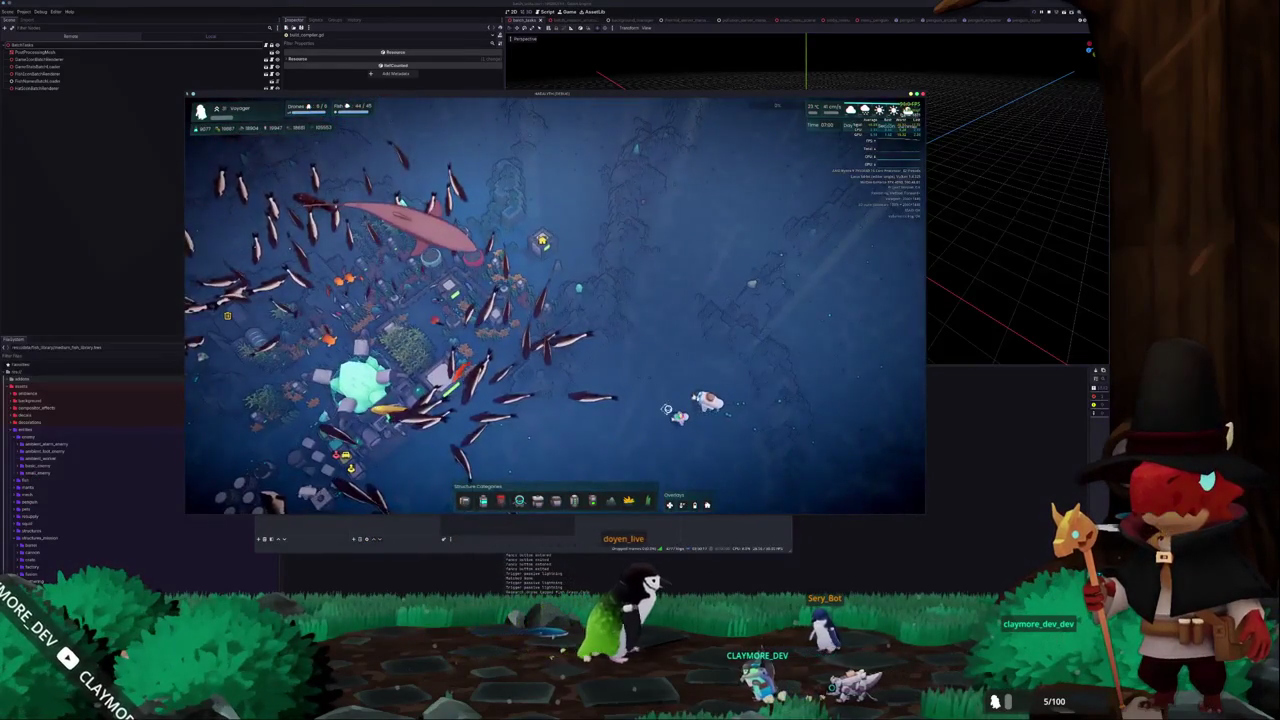
{"action": "scroll", "coordinate": [667, 409], "scroll_direction": "up", "scroll_amount": 3}
{"action": "scroll", "coordinate": [666, 412], "scroll_direction": "down", "scroll_amount": 3}
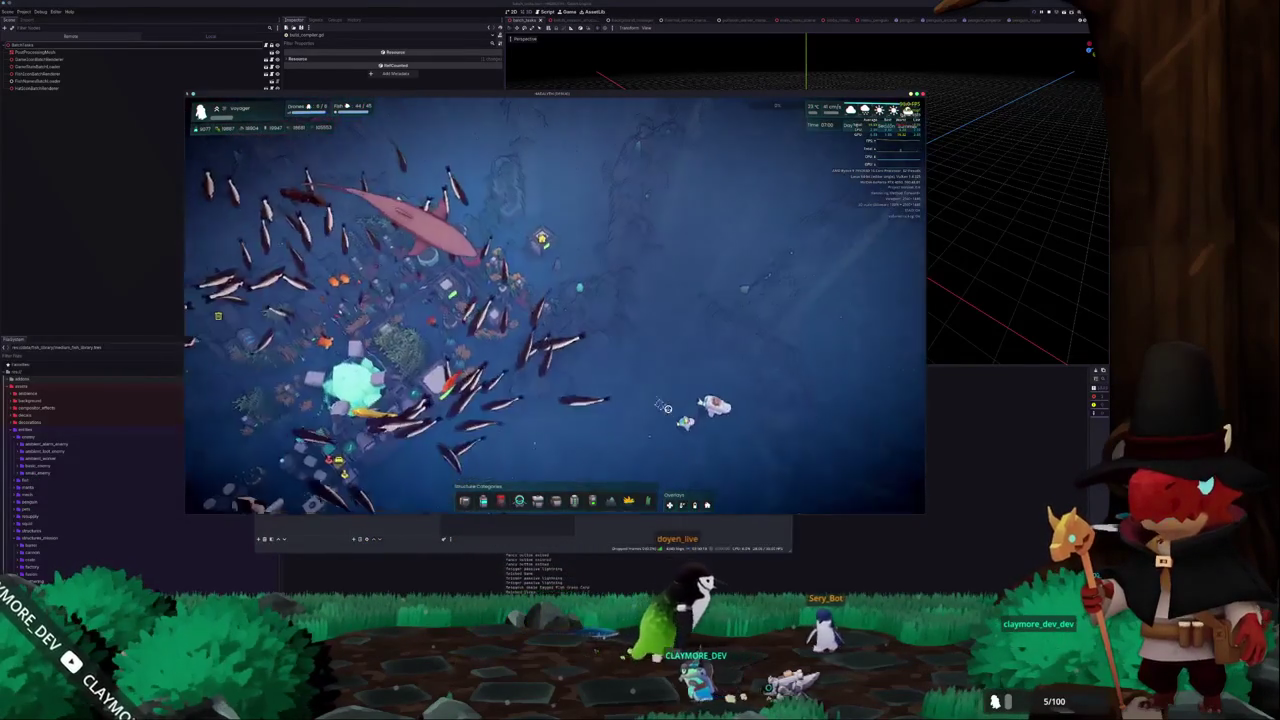
{"action": "scroll", "coordinate": [666, 412], "scroll_direction": "up", "scroll_amount": 3}
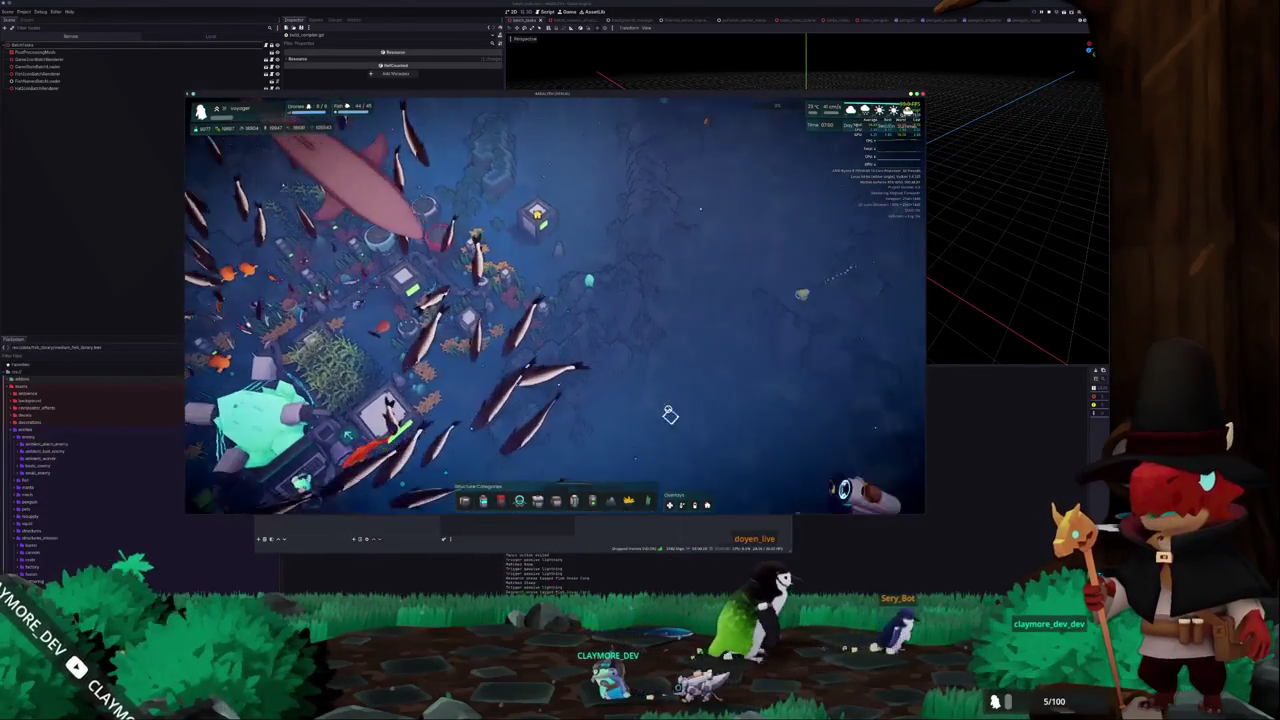
{"action": "scroll", "coordinate": [666, 408], "scroll_direction": "up", "scroll_amount": 3}
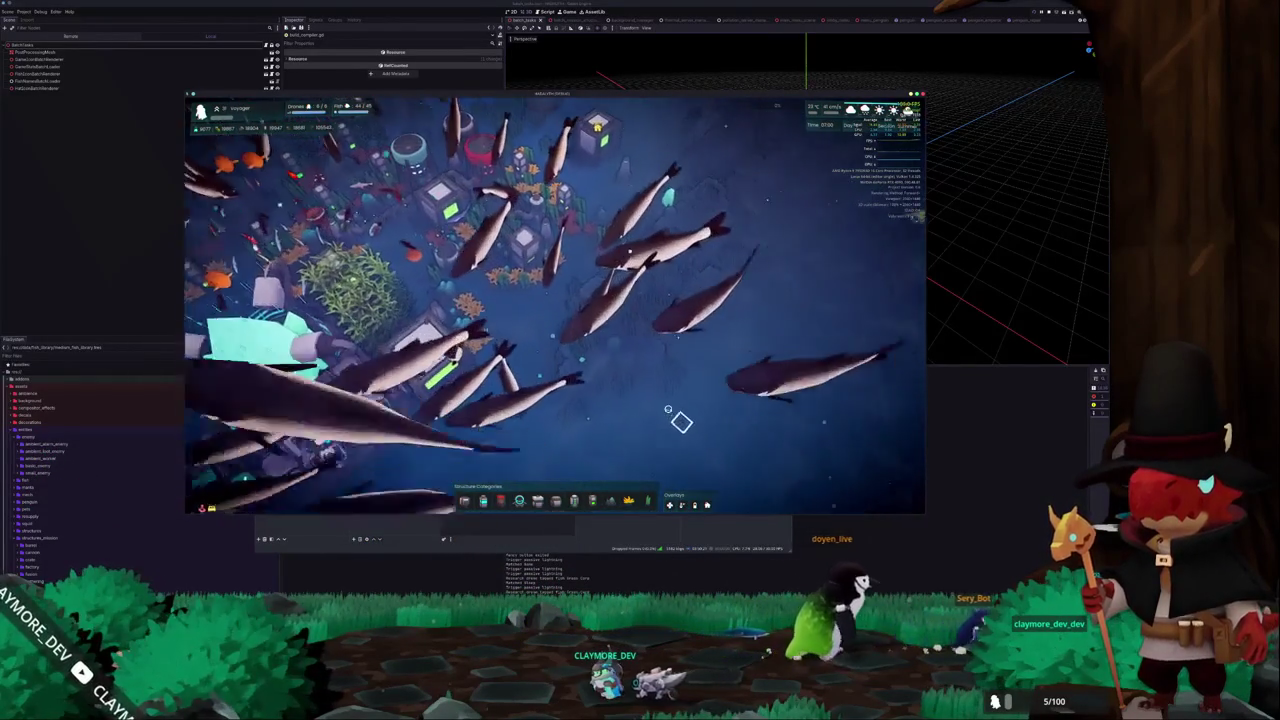
{"action": "scroll", "coordinate": [668, 410], "scroll_direction": "down", "scroll_amount": 3}
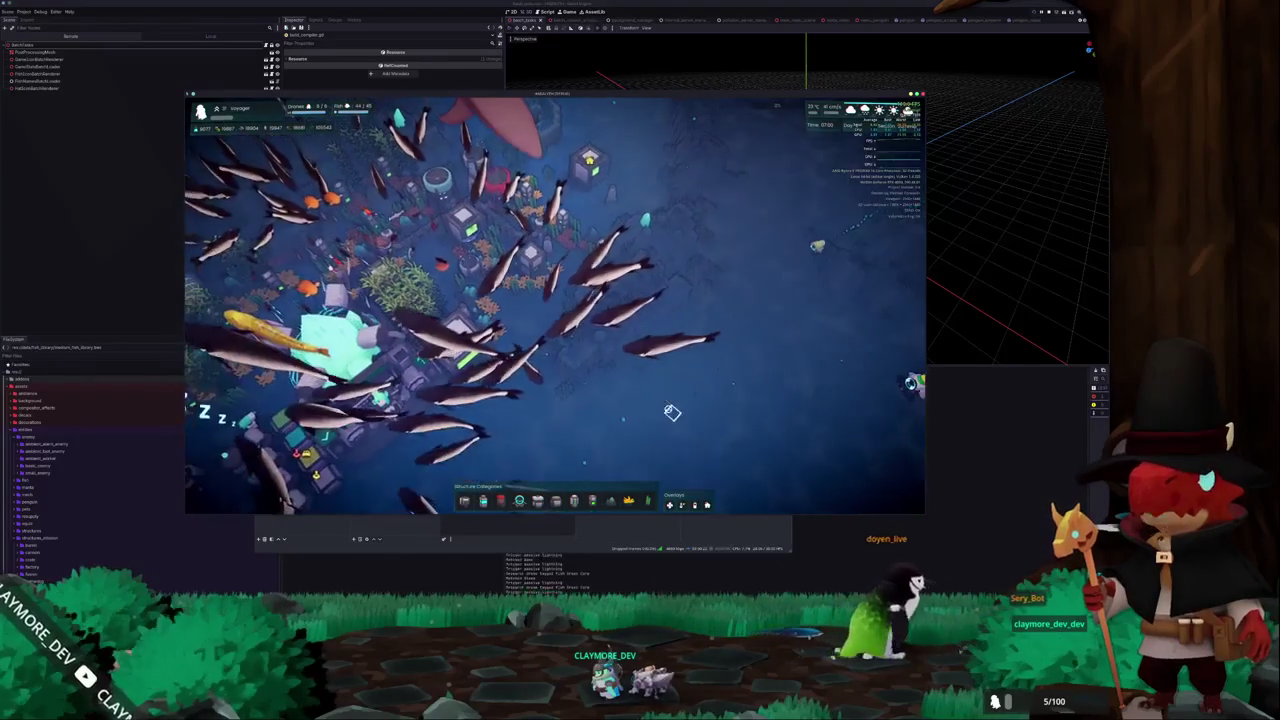
Pan right over the open seabed, then run btop in a new Konsole terminal.
{"action": "key", "text": "d"}
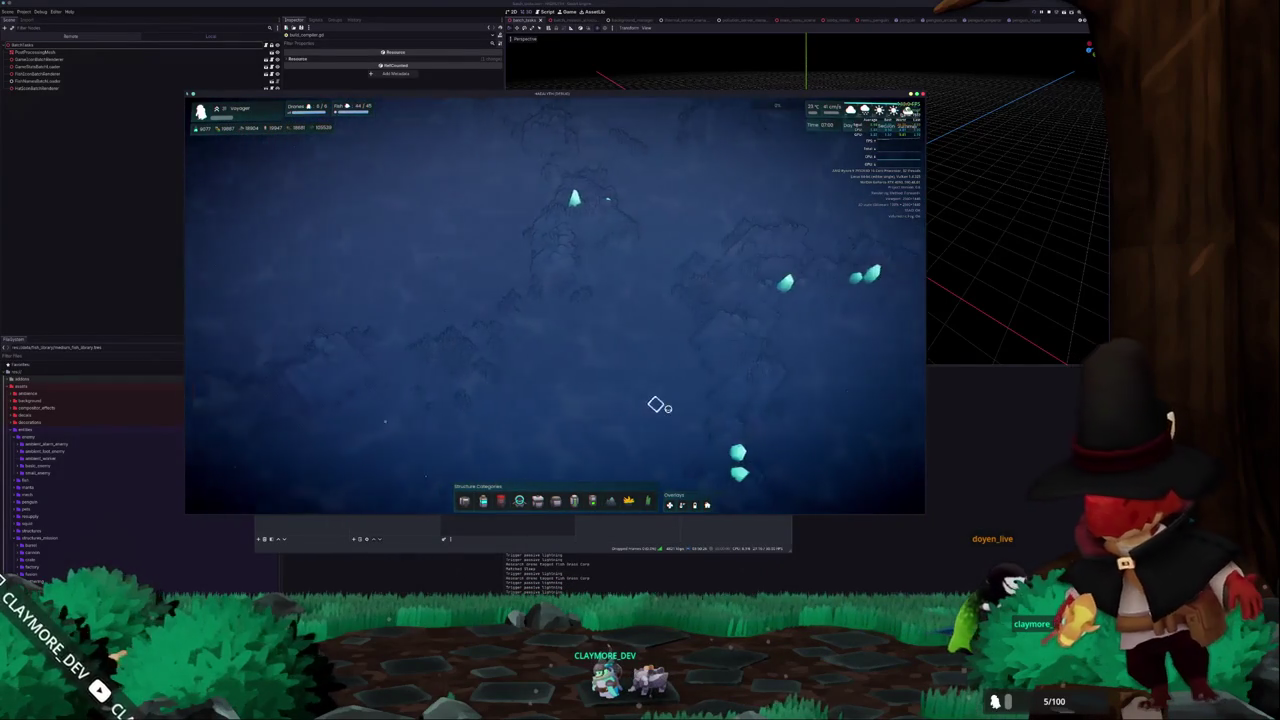
{"action": "key", "text": "d"}
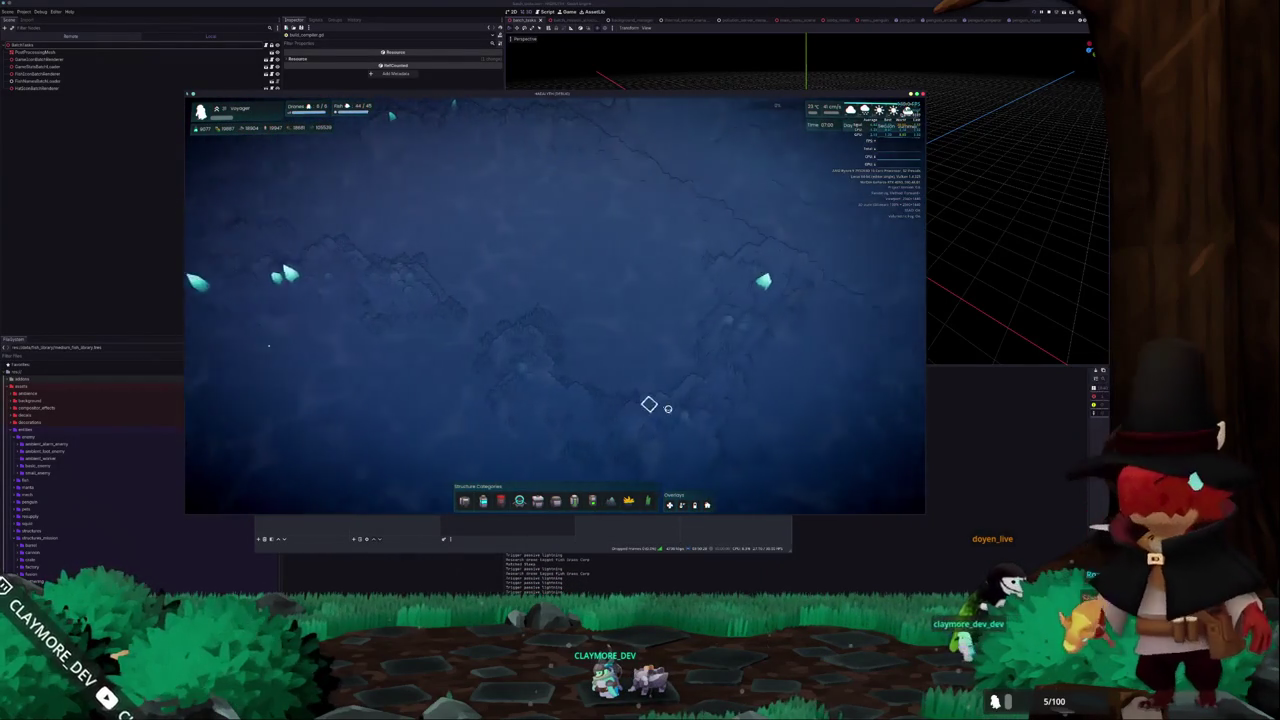
{"action": "key", "text": "d"}
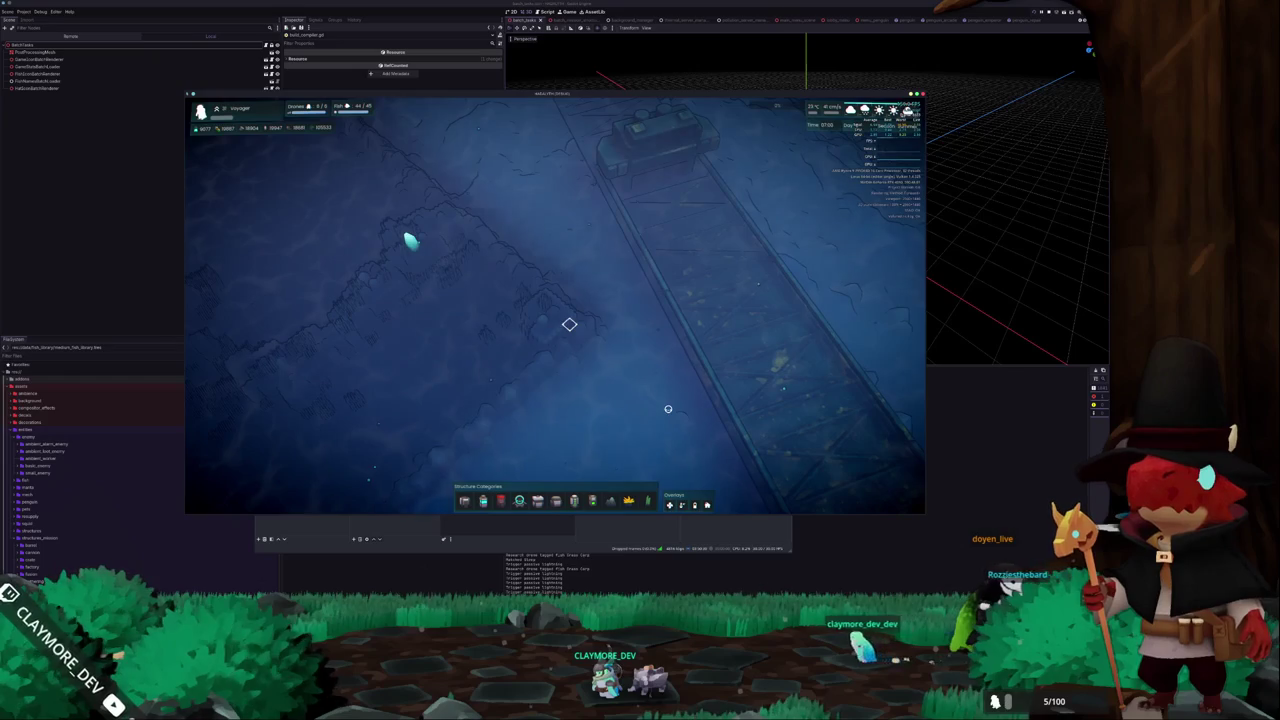
{"action": "key", "text": "ctrl+alt+t"}
{"action": "key", "text": "Return"}
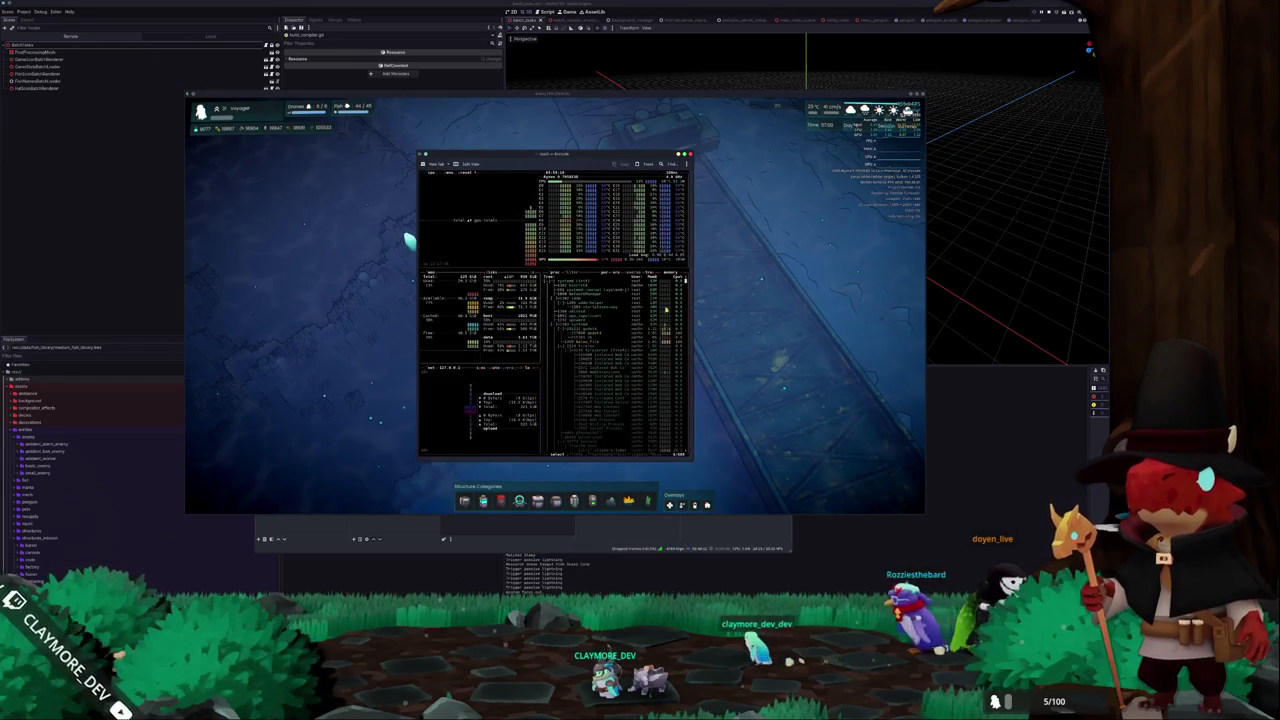
Enlarge the Konsole window over the game and sort btop processes by memory in tree mode.
{"action": "left_click_drag", "start_coordinate": [693, 254], "coordinate": [887, 254]}
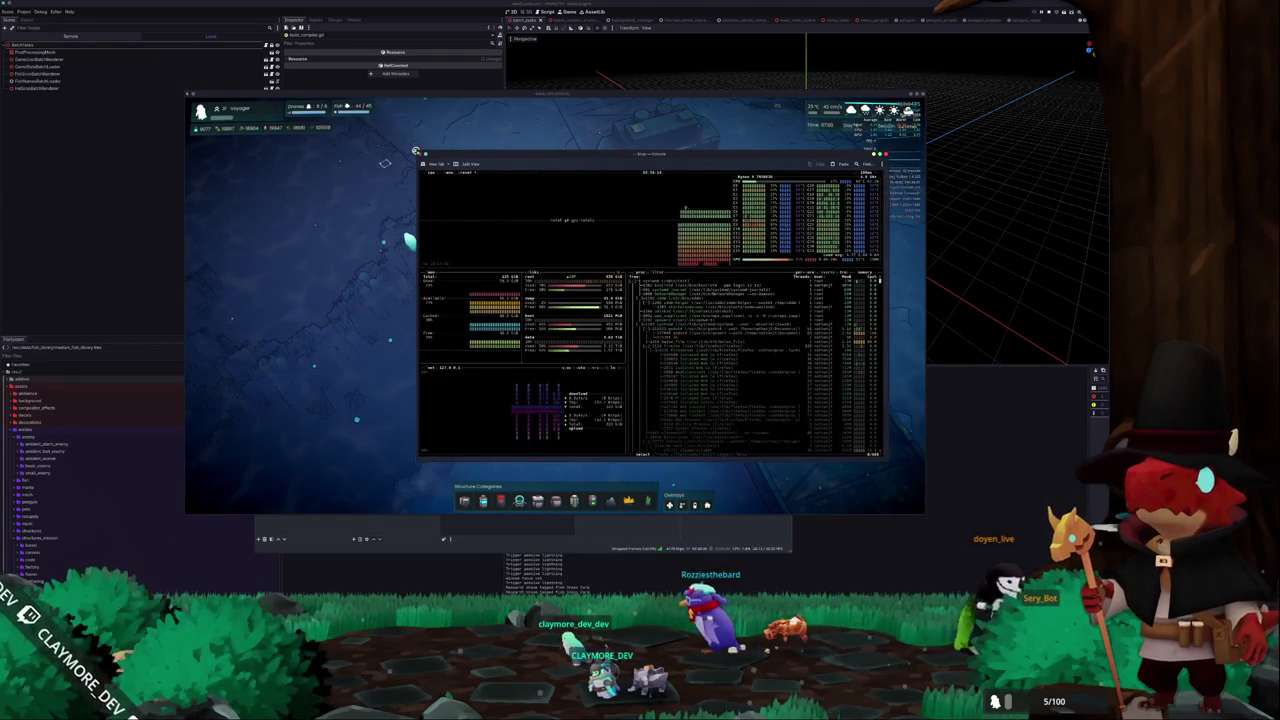
{"action": "left_click_drag", "start_coordinate": [415, 151], "coordinate": [198, 84]}
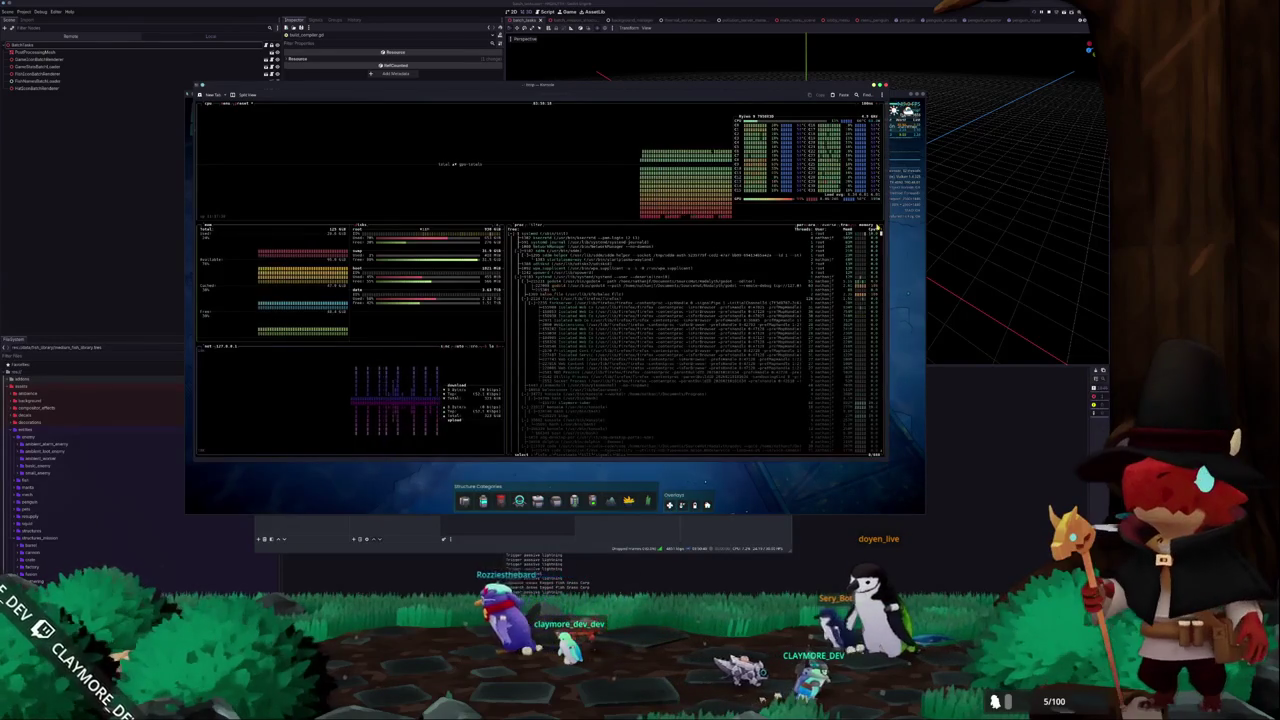
{"action": "left_click", "coordinate": [878, 231]}
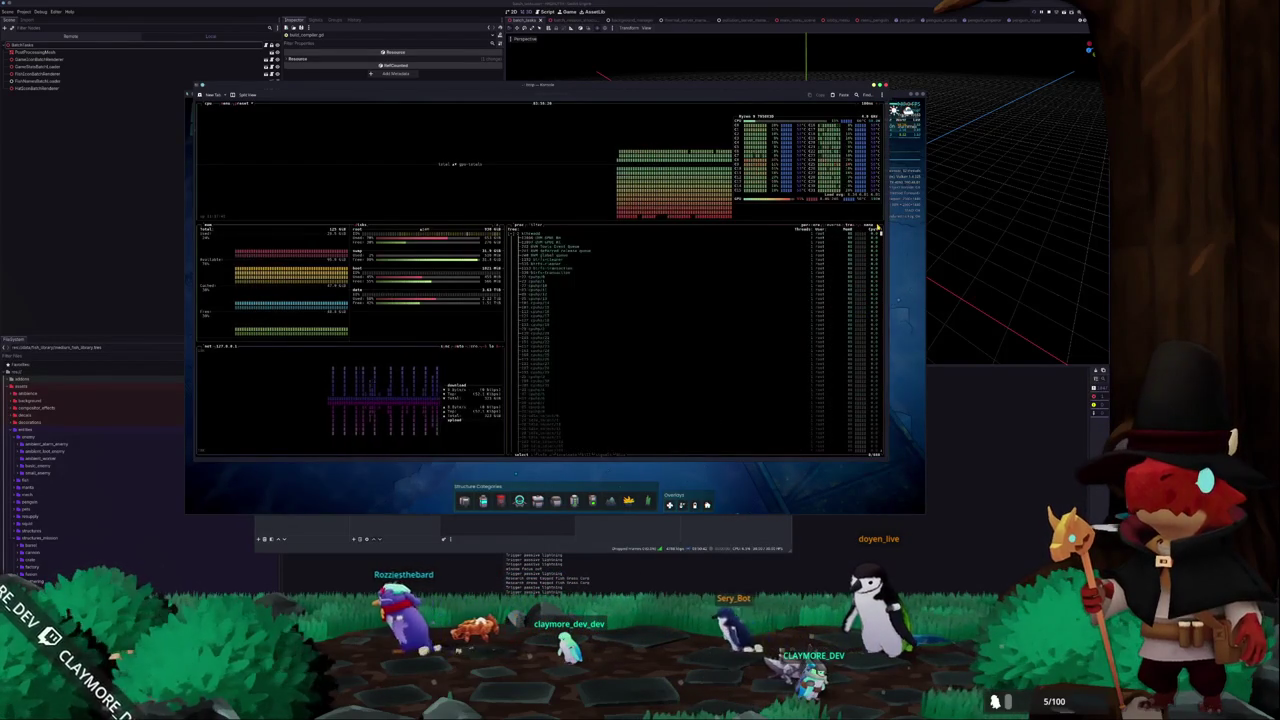
{"action": "left_click", "coordinate": [878, 231]}
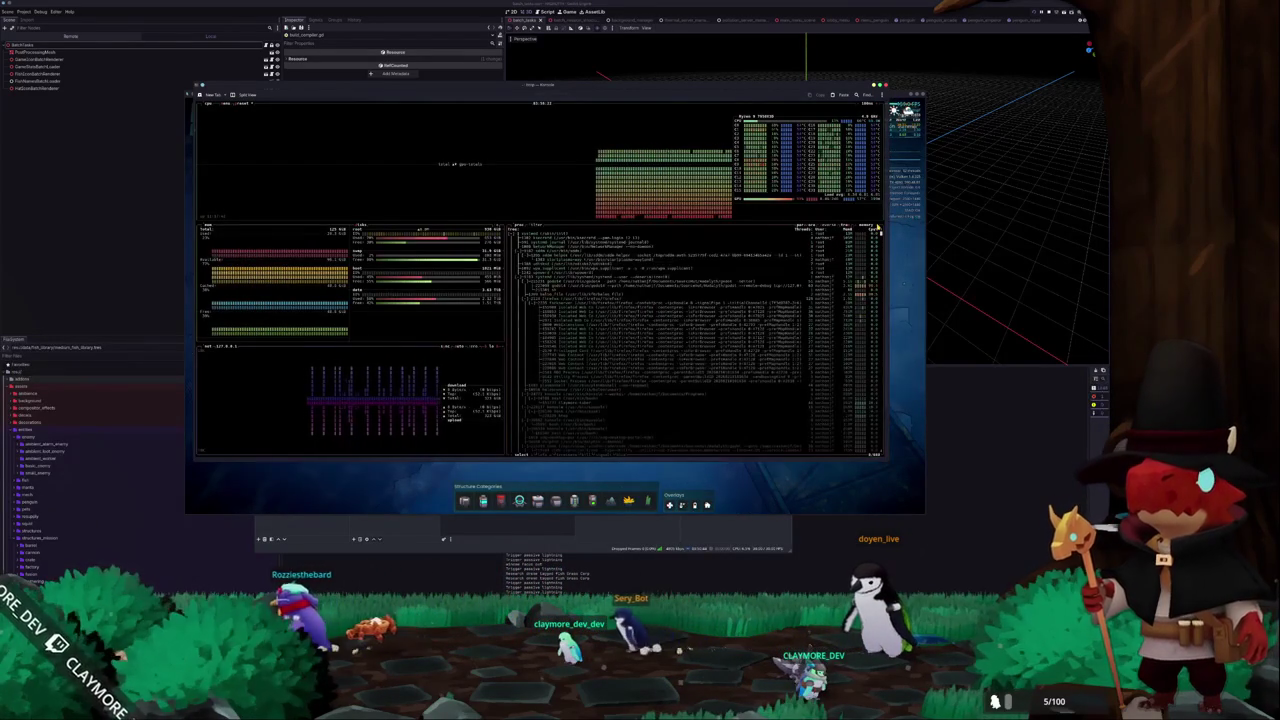
{"action": "scroll", "coordinate": [839, 314], "scroll_direction": "down", "scroll_amount": 3}
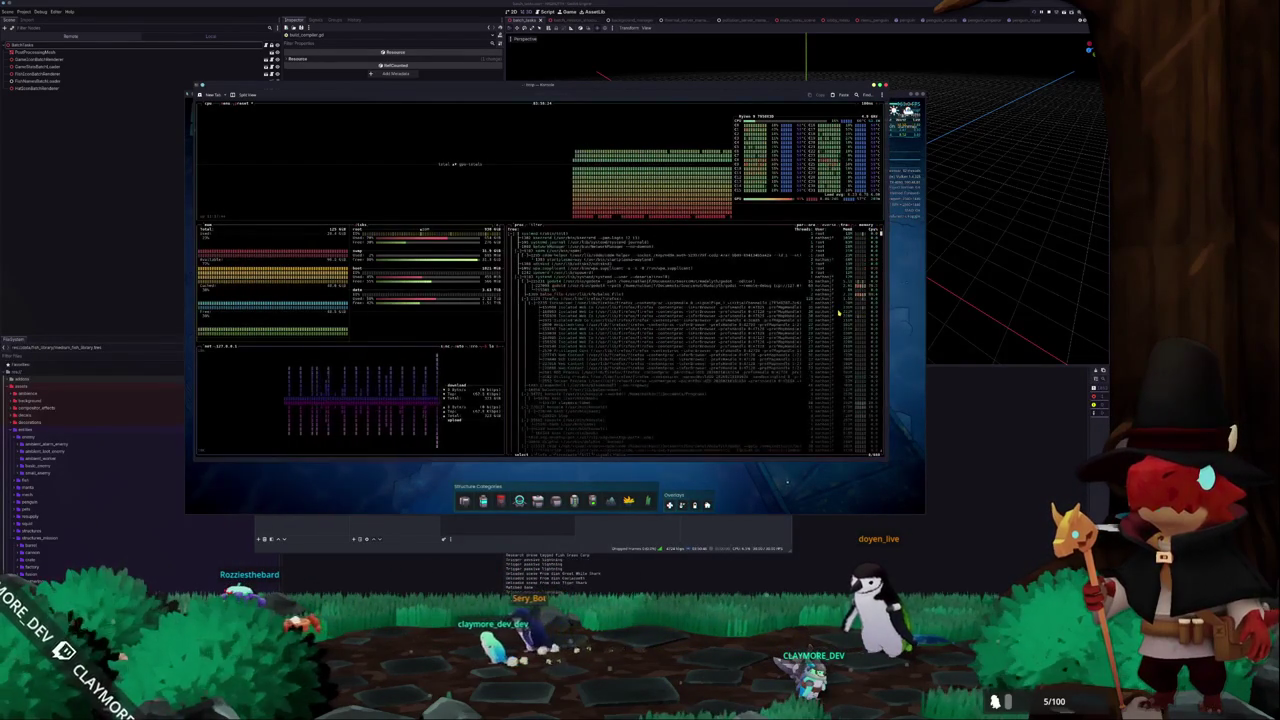
{"action": "scroll", "coordinate": [668, 326], "scroll_direction": "up", "scroll_amount": 3}
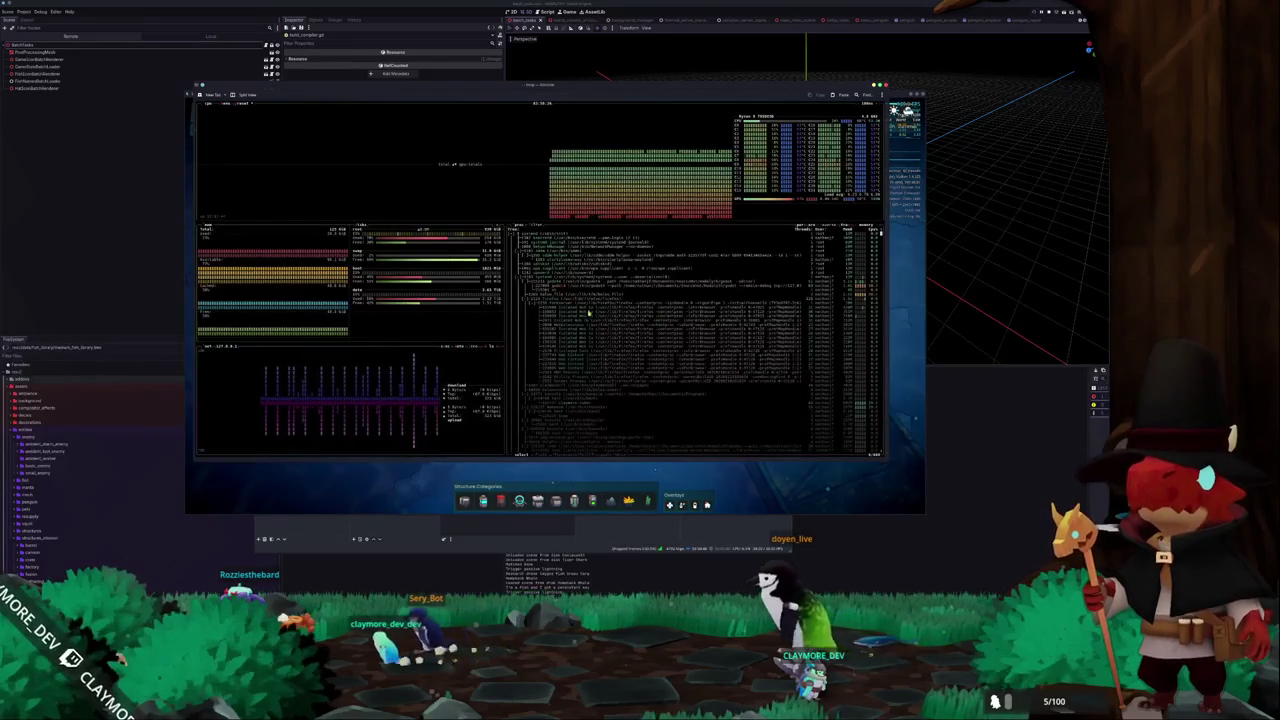
Browse btop's process list, selecting several processes and scrolling down through it.
{"action": "left_click", "coordinate": [565, 296]}
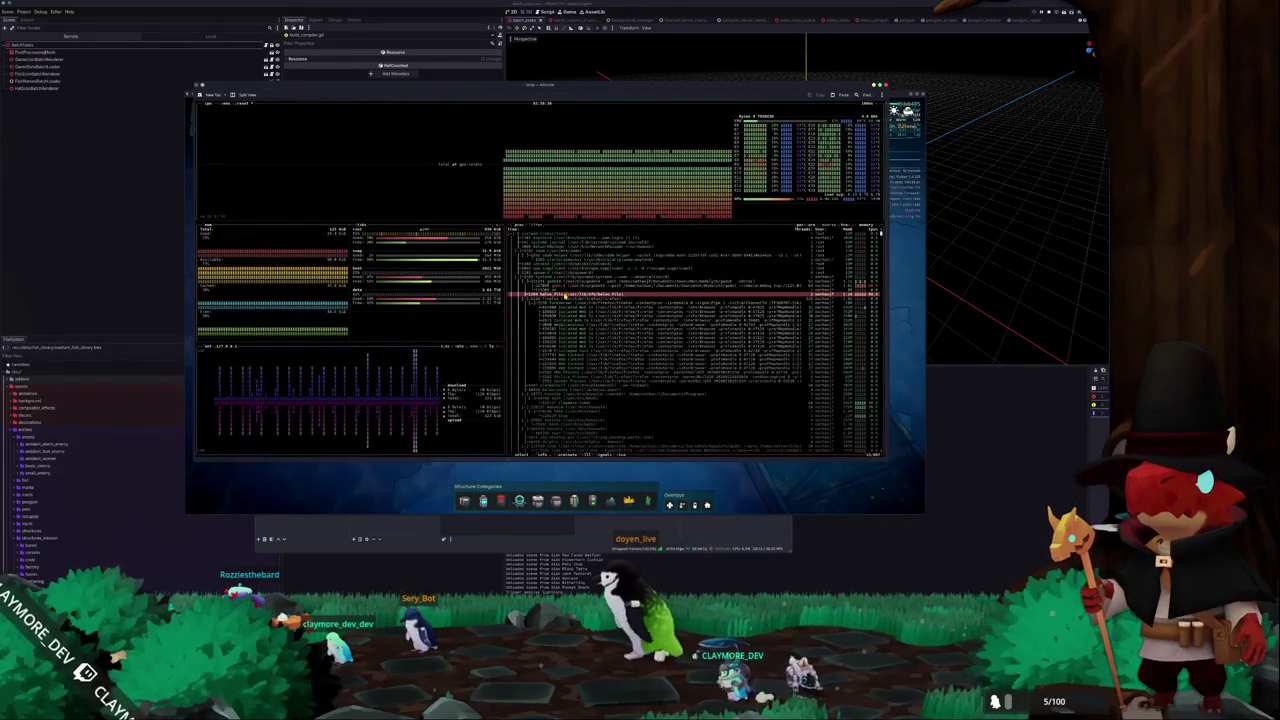
{"action": "left_click", "coordinate": [698, 286]}
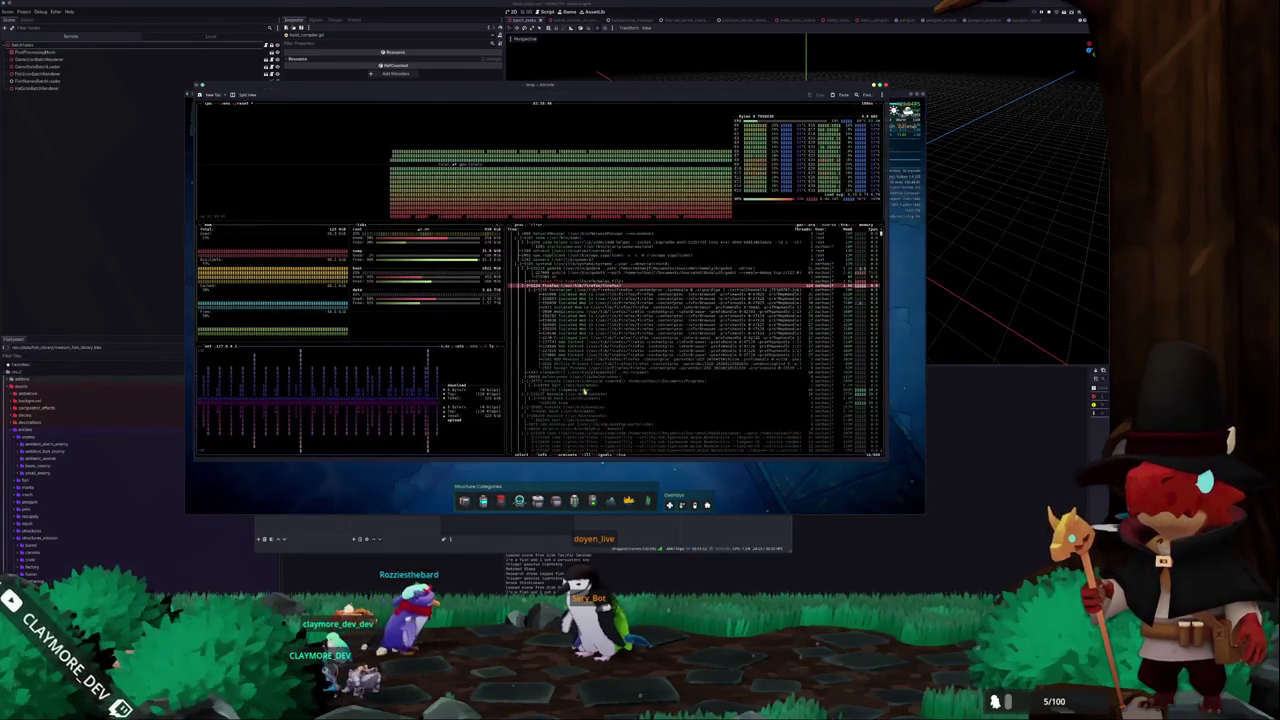
{"action": "left_click", "coordinate": [584, 386]}
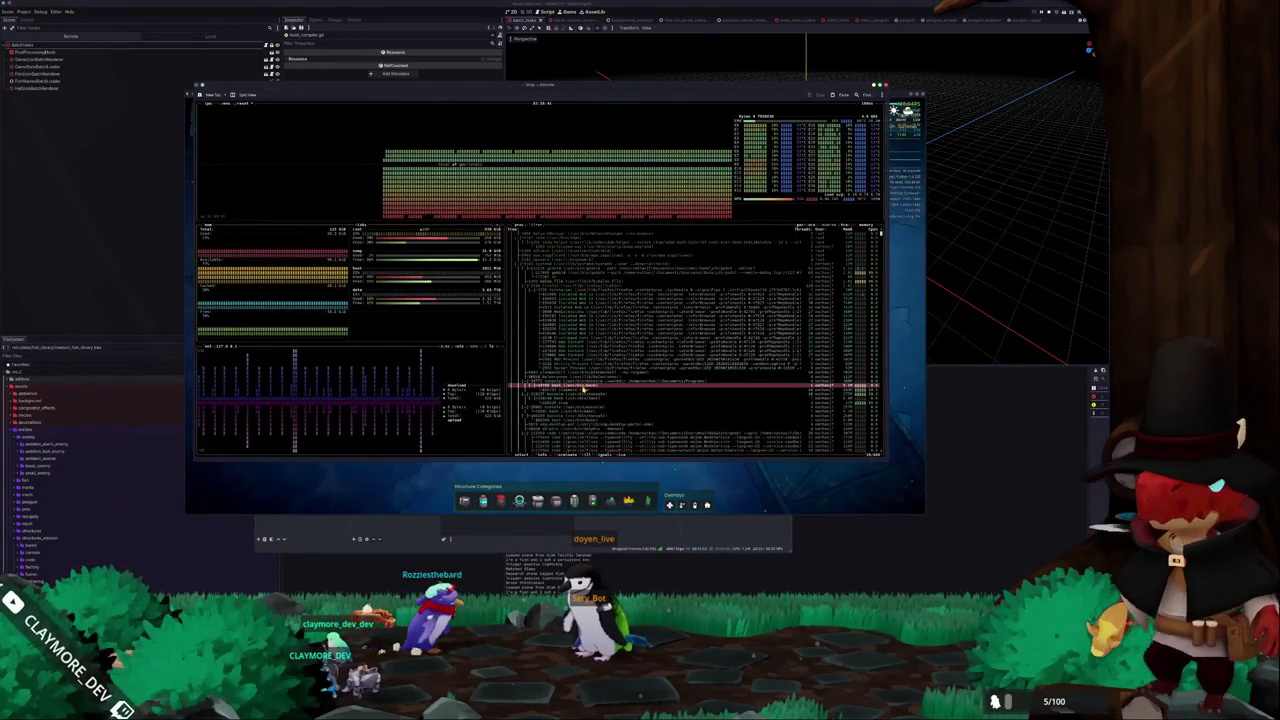
{"action": "left_click", "coordinate": [838, 391]}
{"action": "left_click", "coordinate": [838, 395]}
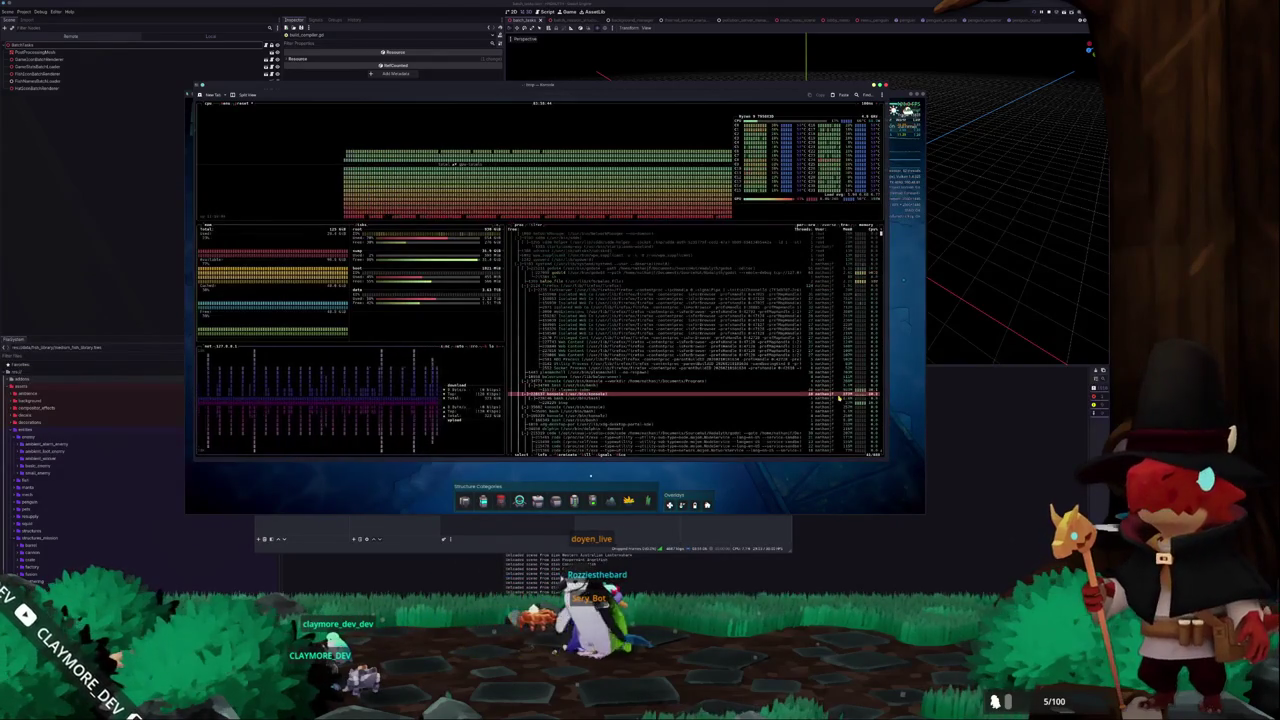
{"action": "scroll", "coordinate": [839, 405], "scroll_direction": "down", "scroll_amount": 5}
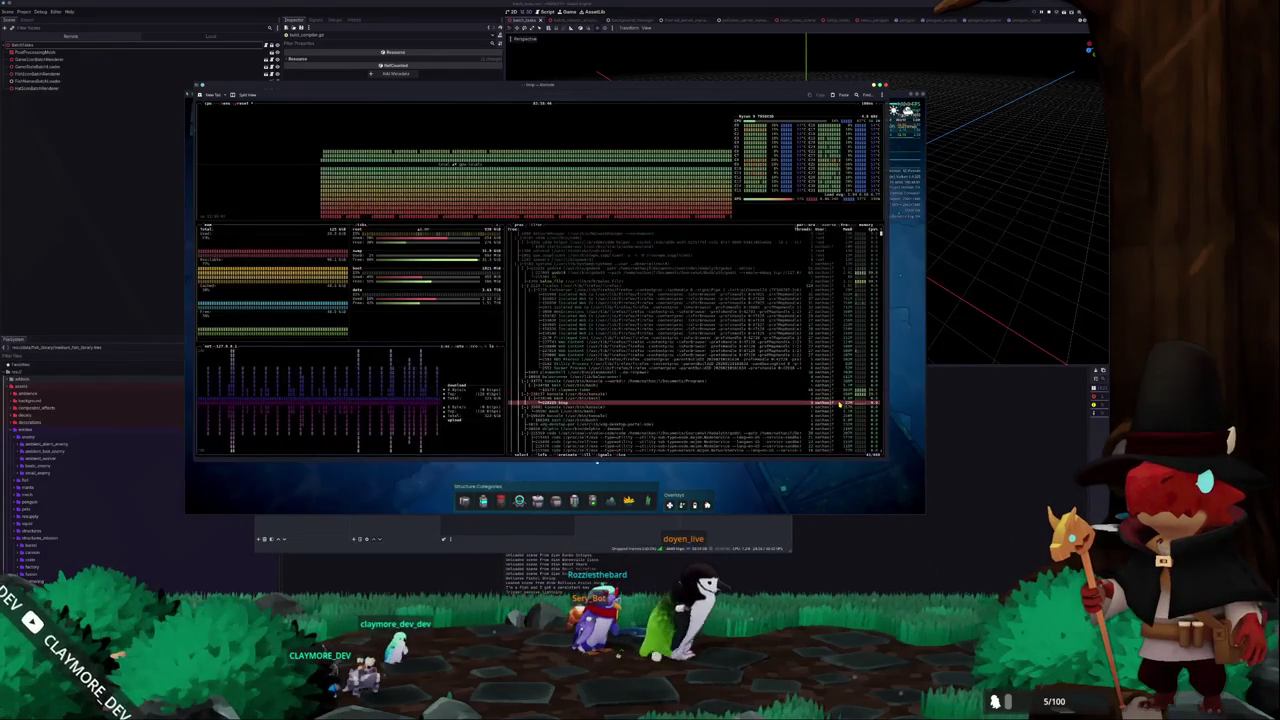
{"action": "scroll", "coordinate": [812, 408], "scroll_direction": "down", "scroll_amount": 5}
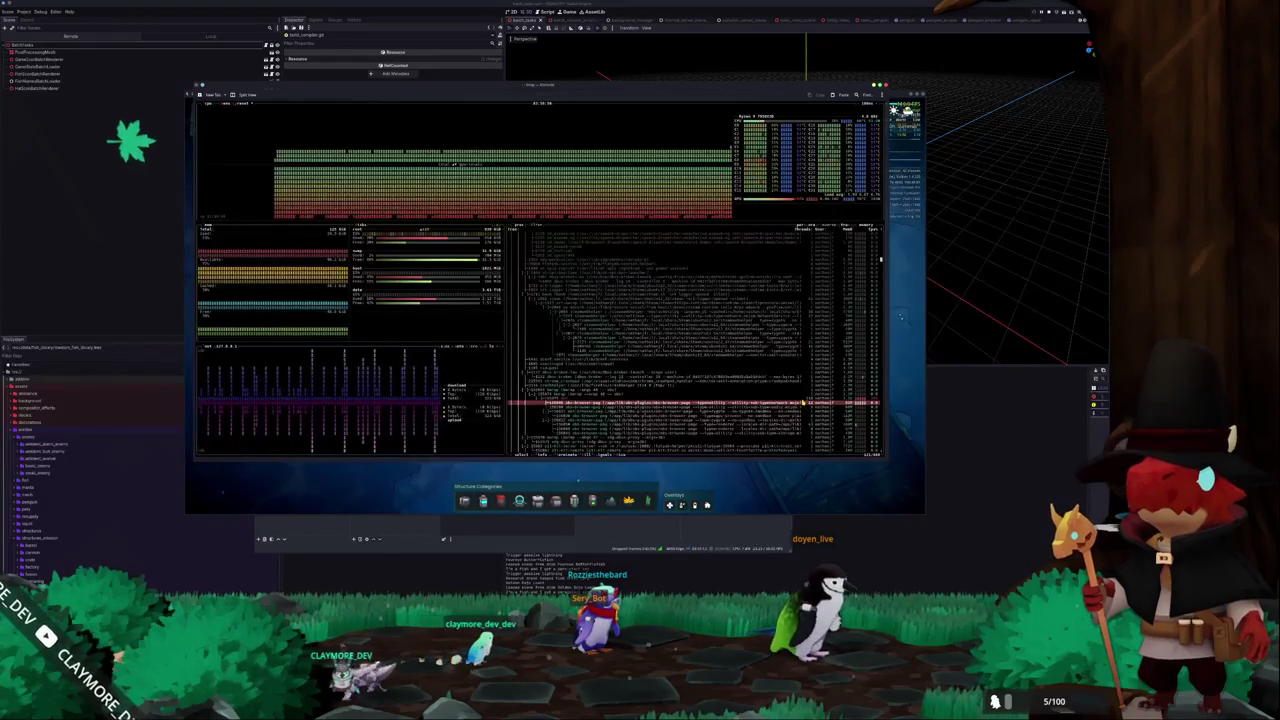
{"action": "left_click", "coordinate": [798, 396]}
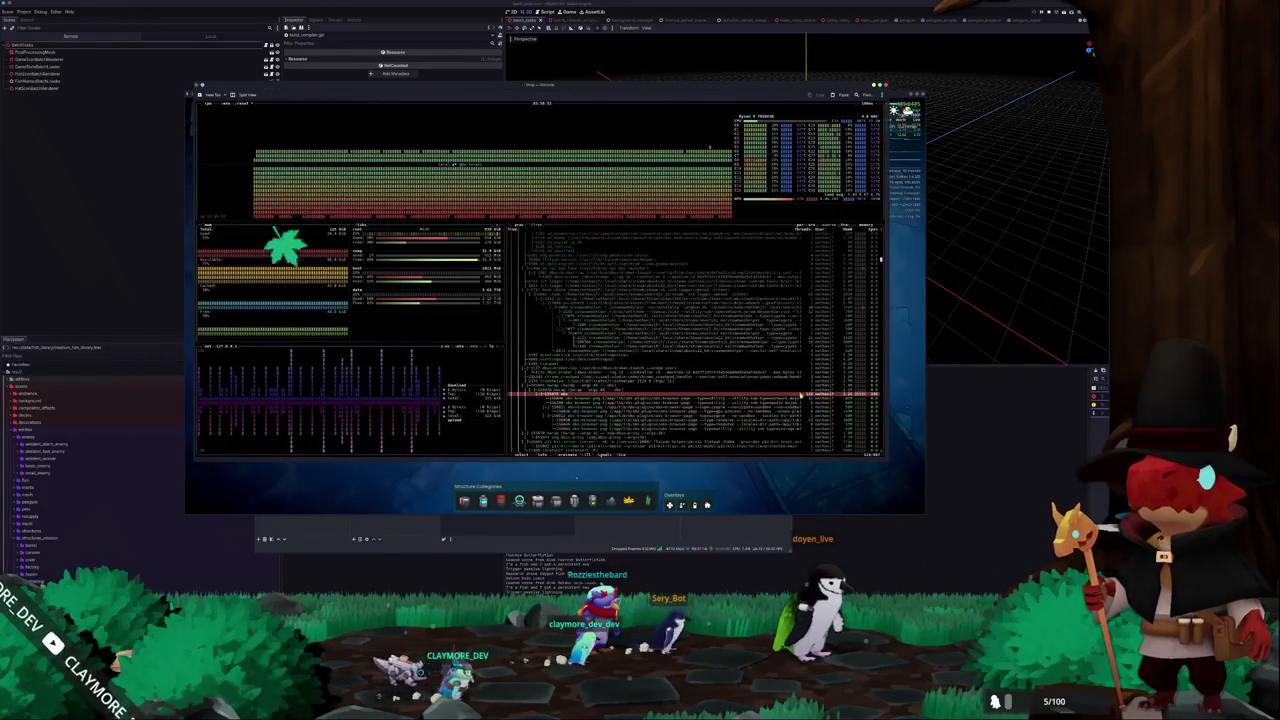
{"action": "left_click", "coordinate": [799, 399]}
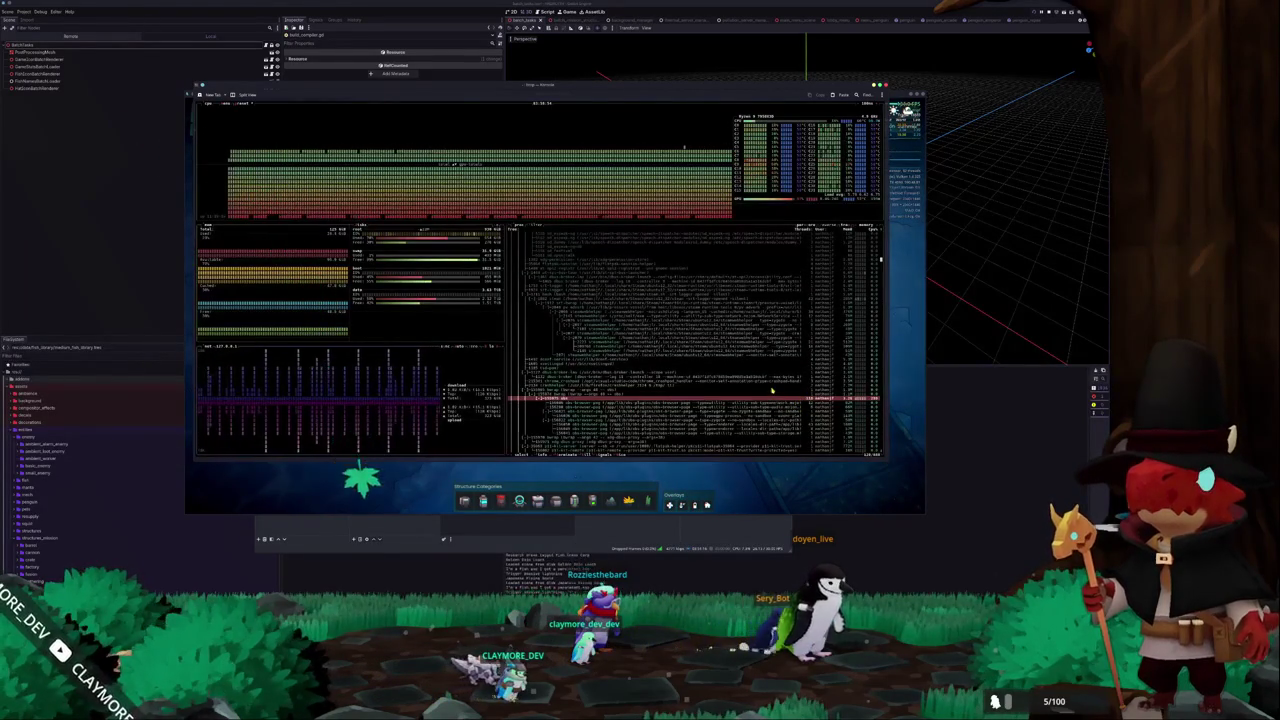
{"action": "scroll", "coordinate": [790, 396], "scroll_direction": "down", "scroll_amount": 3}
{"action": "scroll", "coordinate": [771, 391], "scroll_direction": "down", "scroll_amount": 10}
{"action": "scroll", "coordinate": [770, 391], "scroll_direction": "down", "scroll_amount": 10}
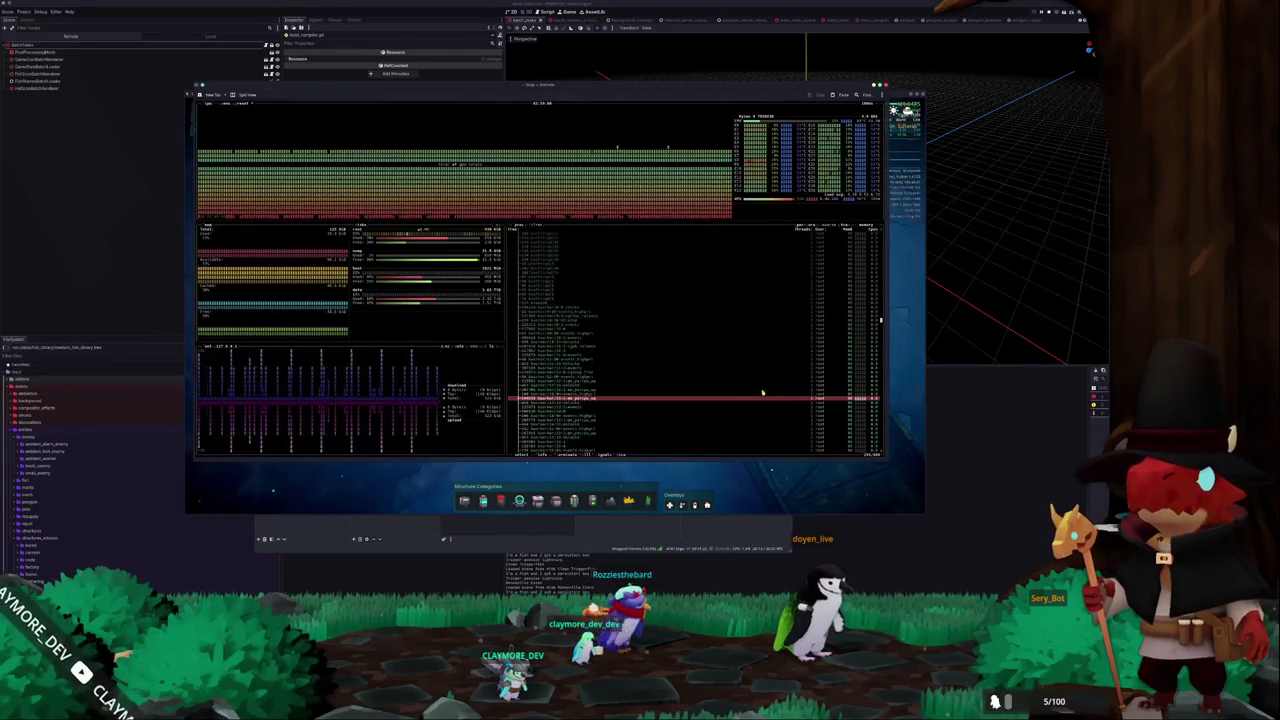
Switch btop to a flat process list, change the sort column, then quit with q.
{"action": "scroll", "coordinate": [760, 392], "scroll_direction": "down", "scroll_amount": 3}
{"action": "key", "text": "Escape"}
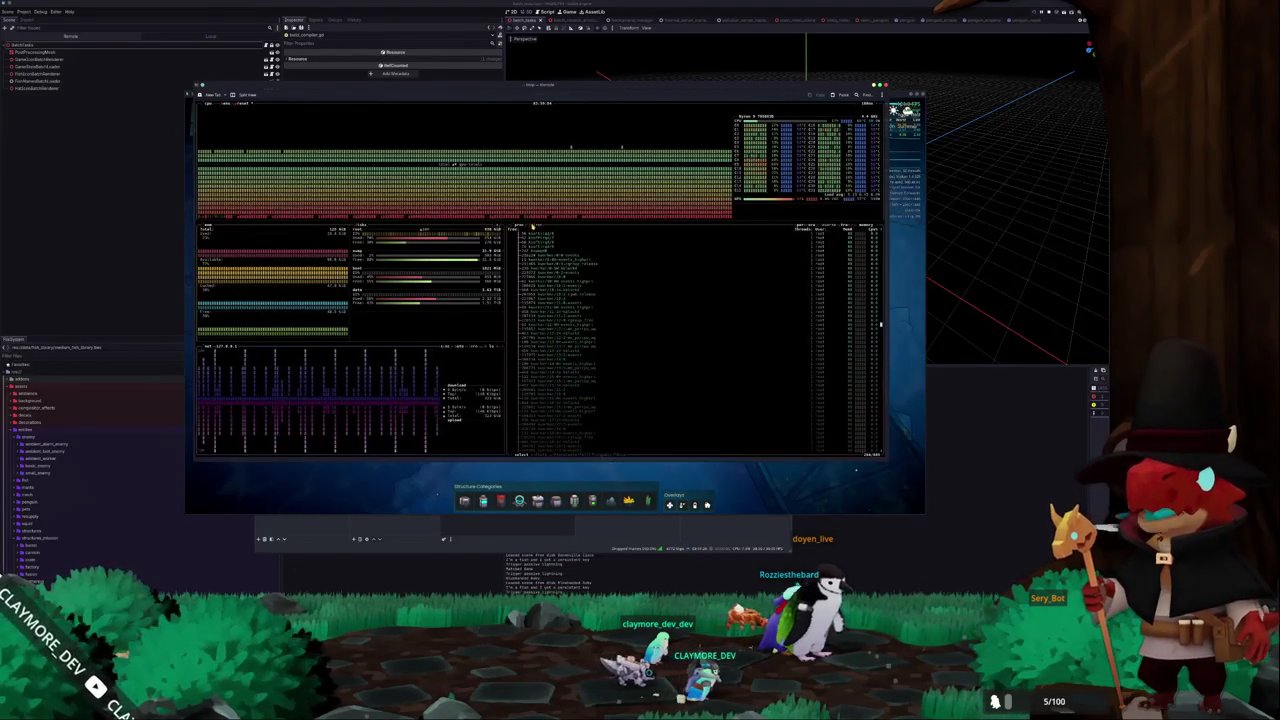
{"action": "scroll", "coordinate": [797, 224], "scroll_direction": "up", "scroll_amount": 10}
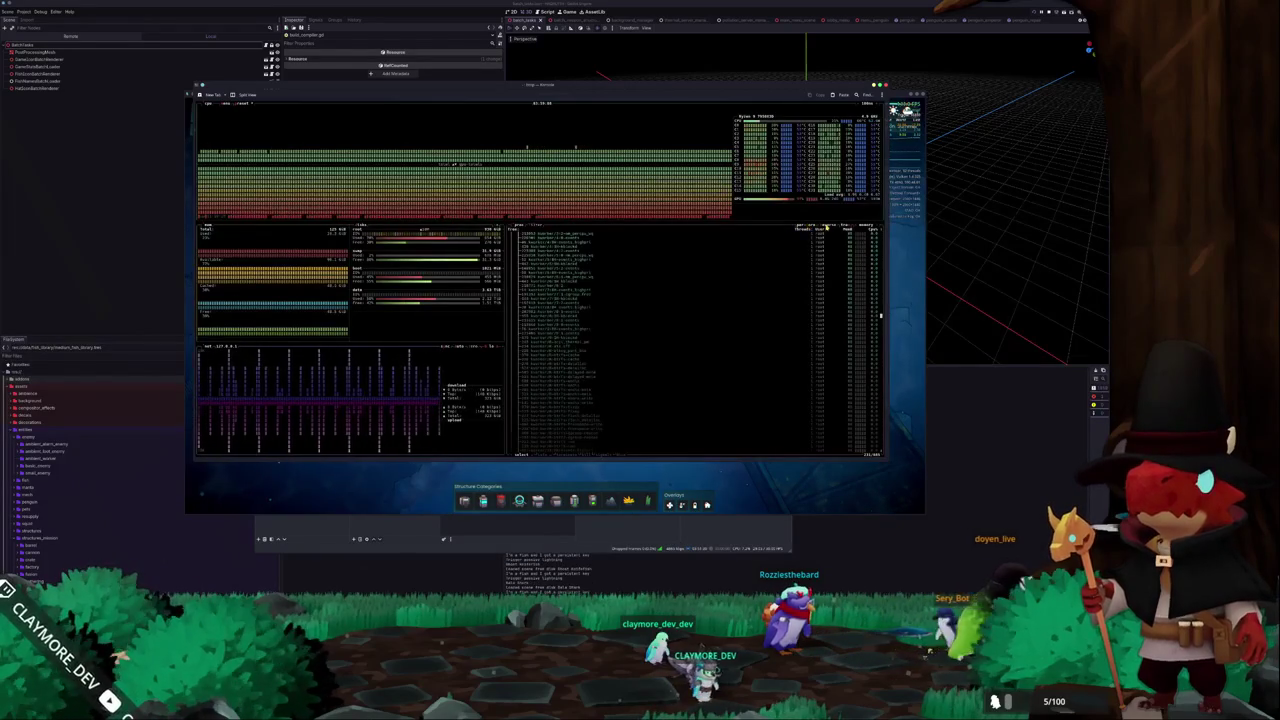
{"action": "left_click", "coordinate": [845, 227]}
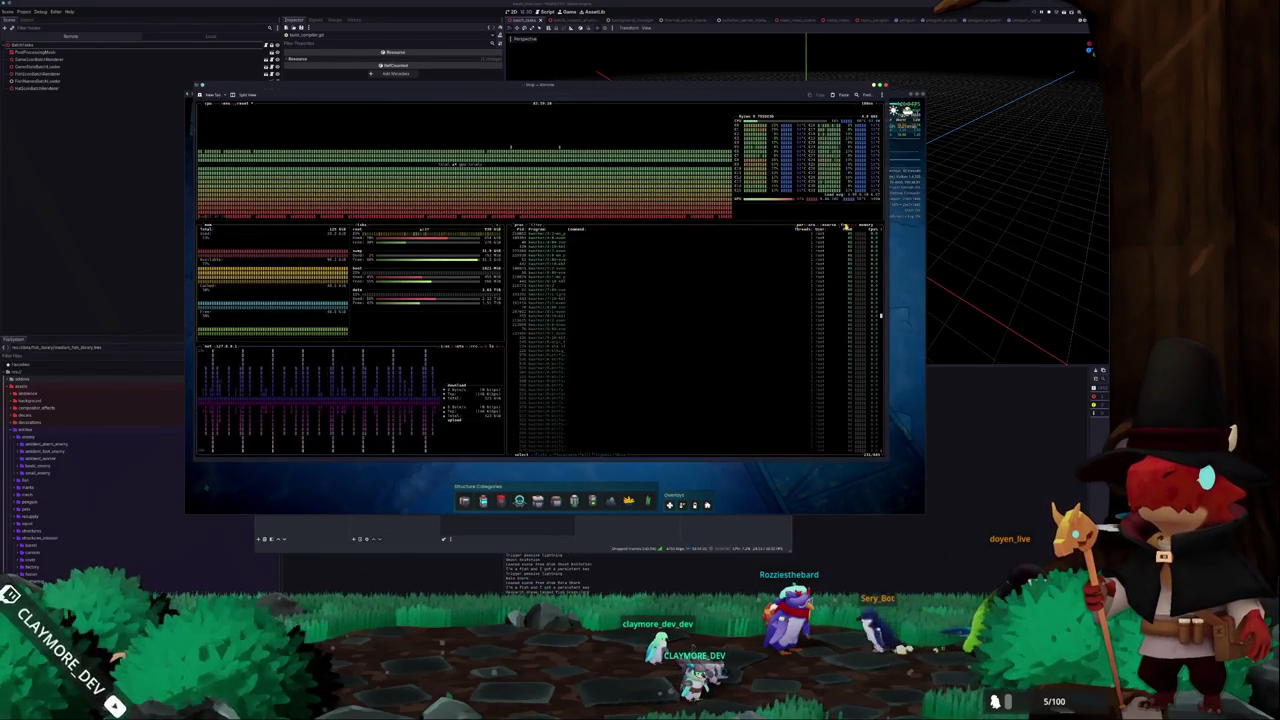
{"action": "left_click", "coordinate": [857, 227]}
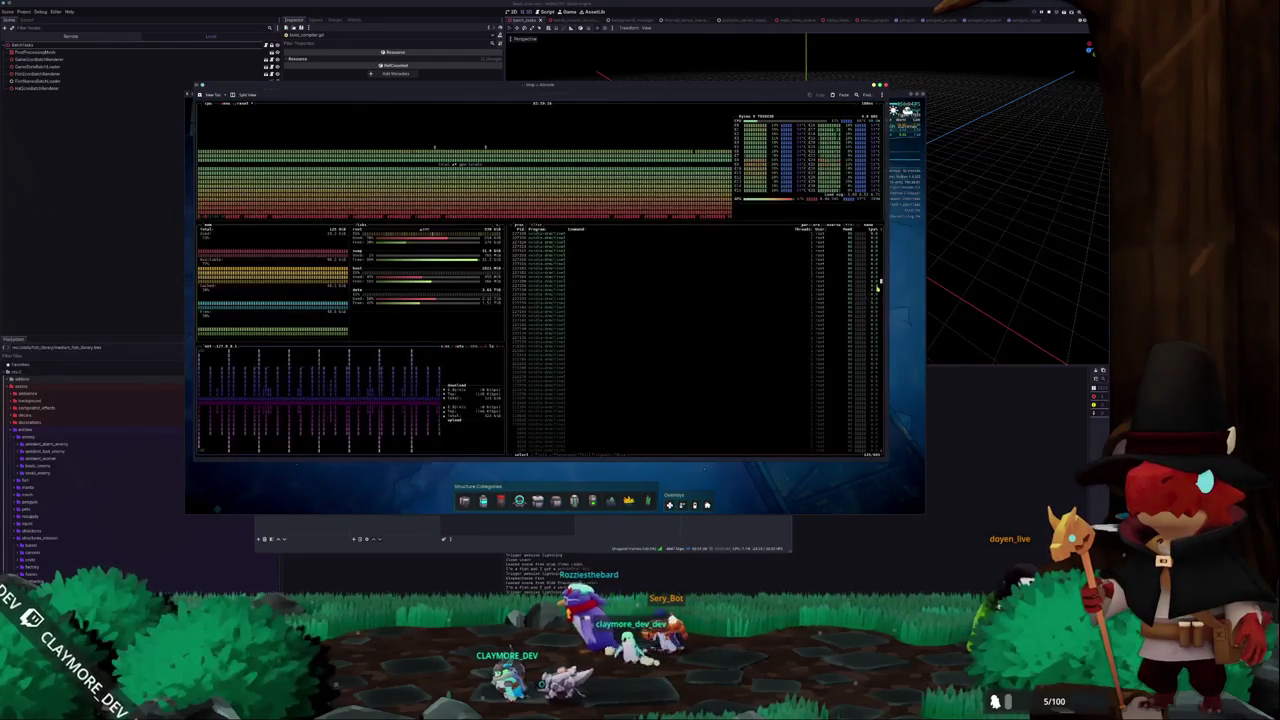
{"action": "scroll", "coordinate": [881, 270], "scroll_direction": "up", "scroll_amount": 5}
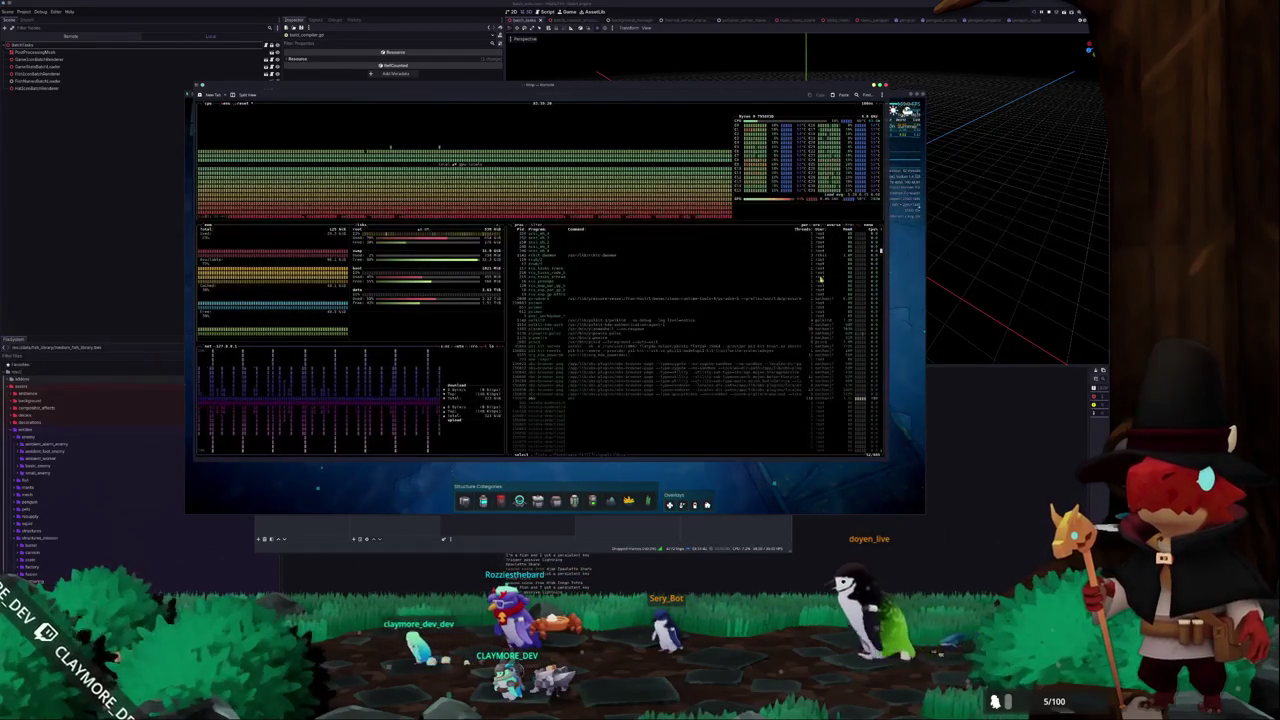
{"action": "key", "text": "q"}
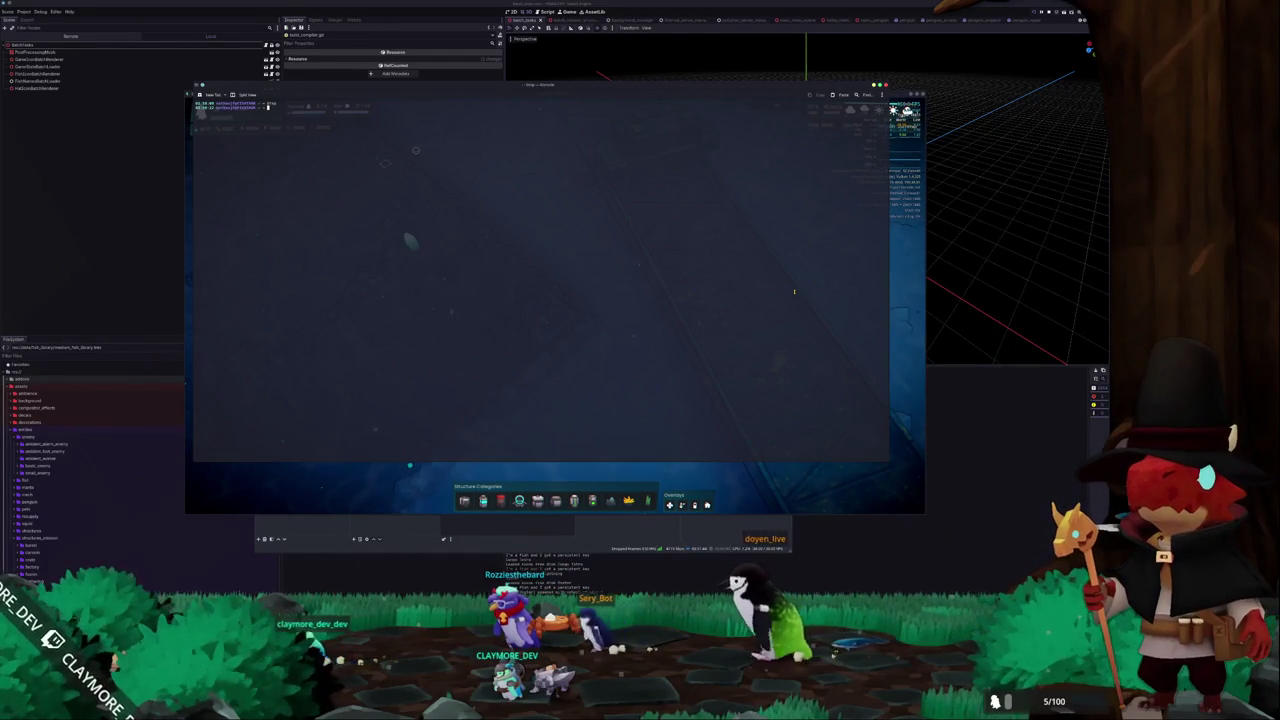
Start another process monitor in Konsole, then switch to OBS Studio.
{"action": "key", "text": "Return"}
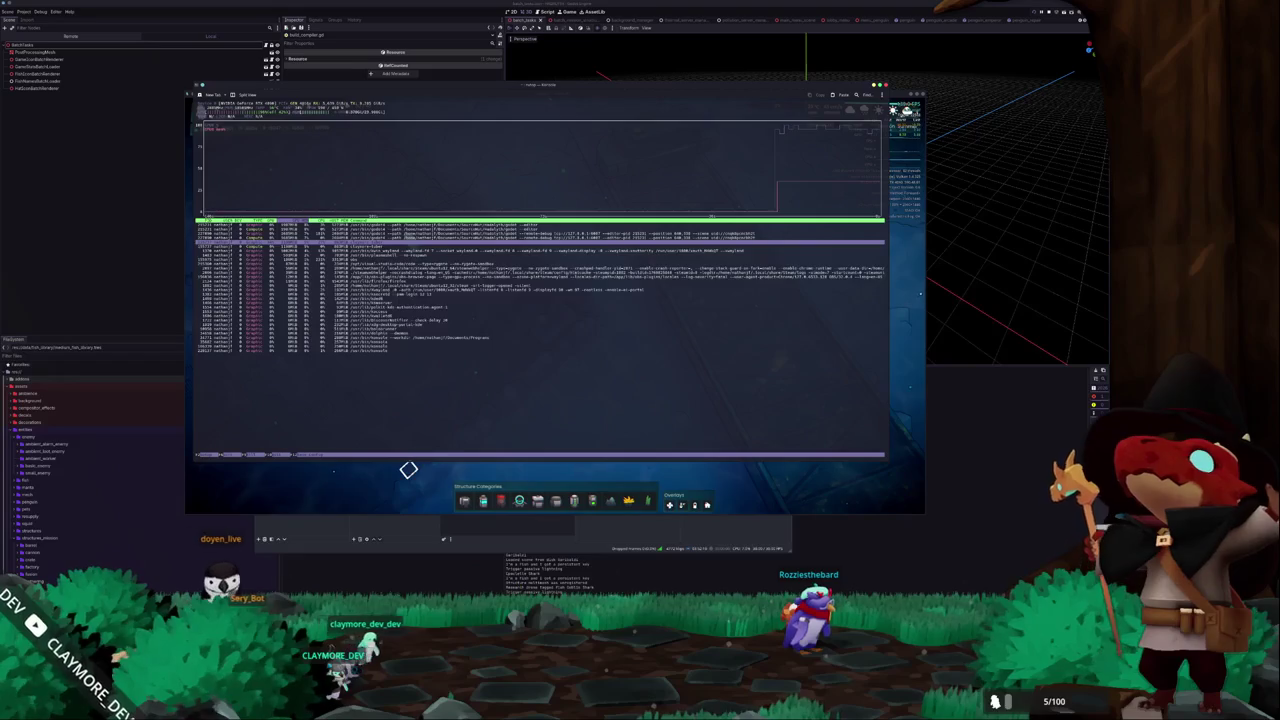
{"action": "key", "text": "alt+Tab"}
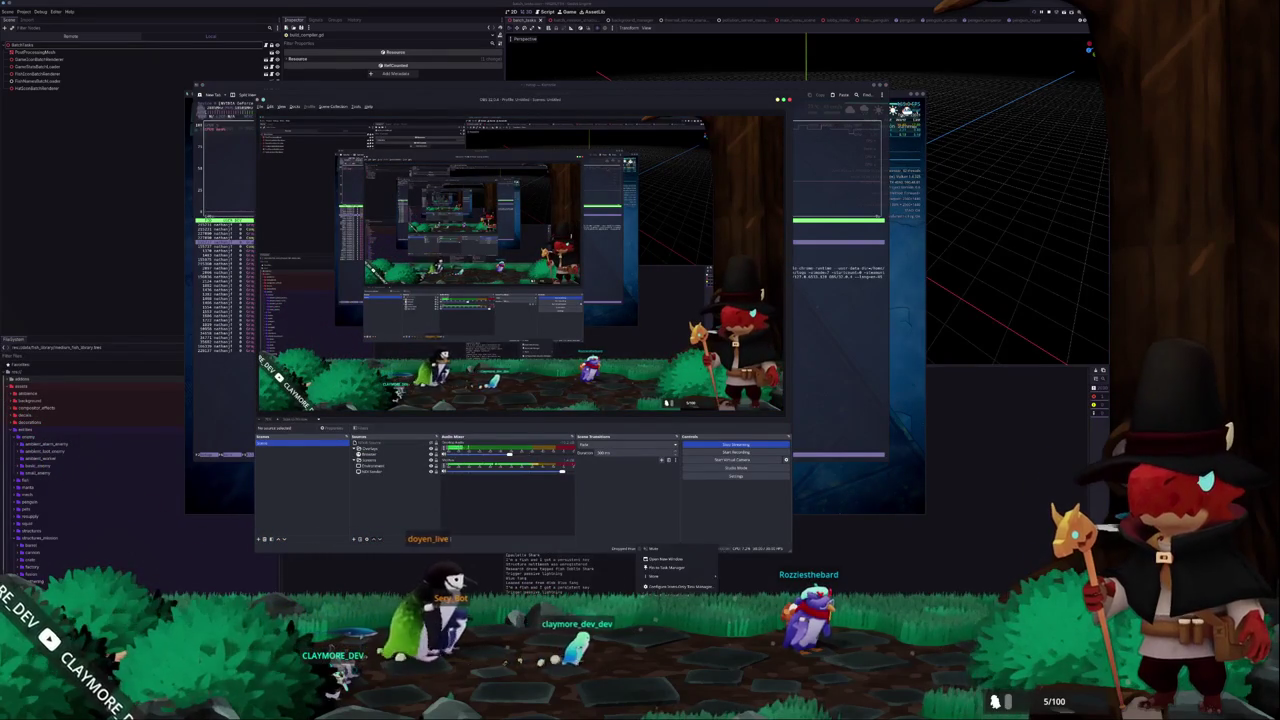
Hide the fullscreen game overlay source below Environment and raise the game window.
{"action": "left_click", "coordinate": [378, 467]}
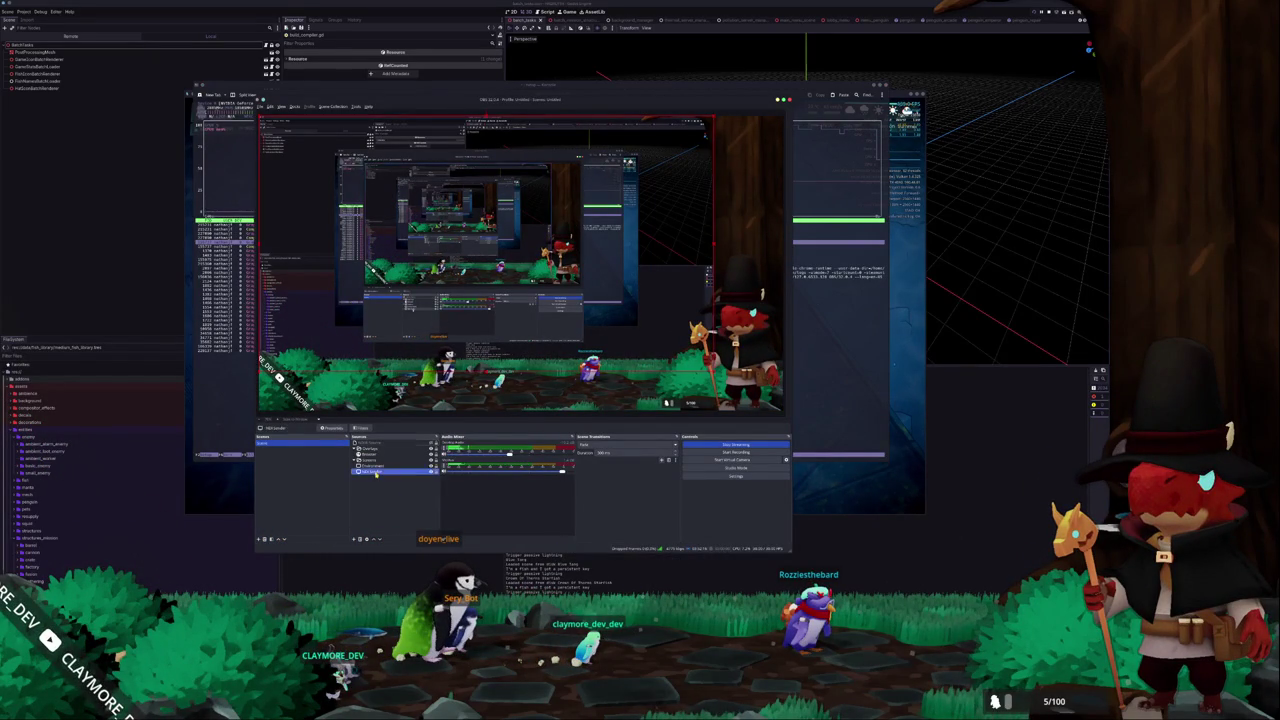
{"action": "left_click", "coordinate": [379, 474]}
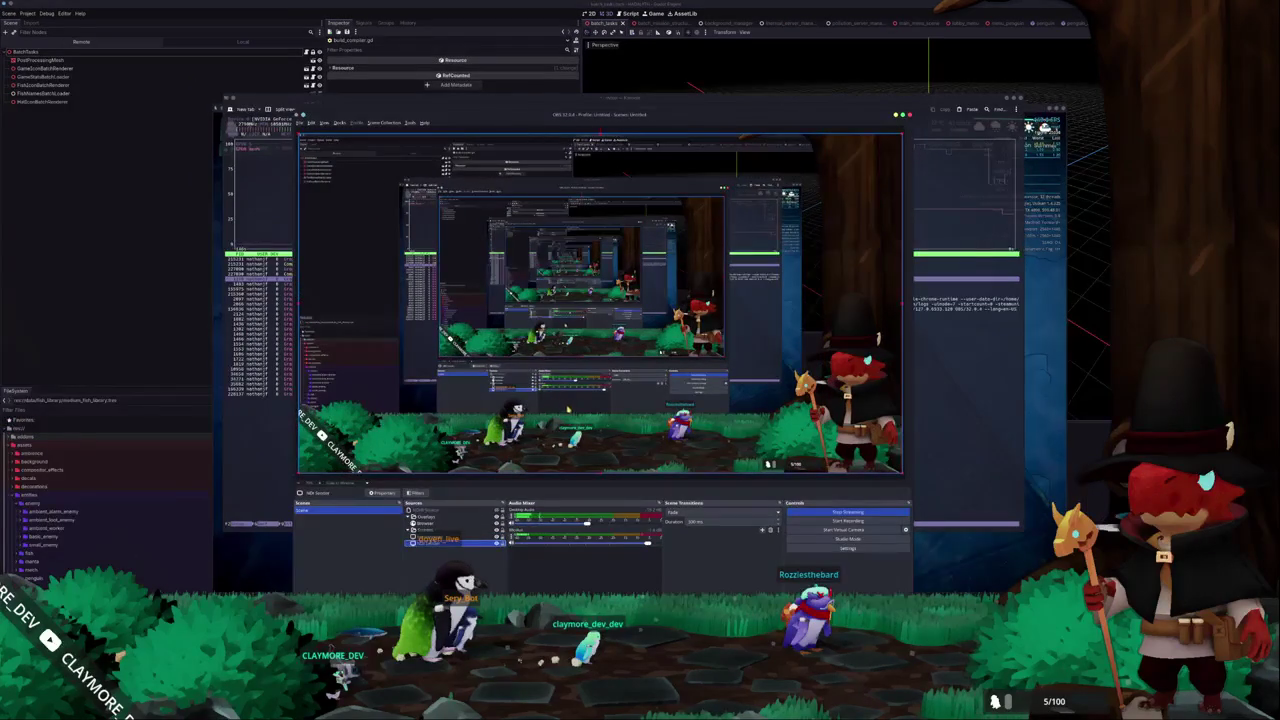
{"action": "left_click", "coordinate": [477, 589]}
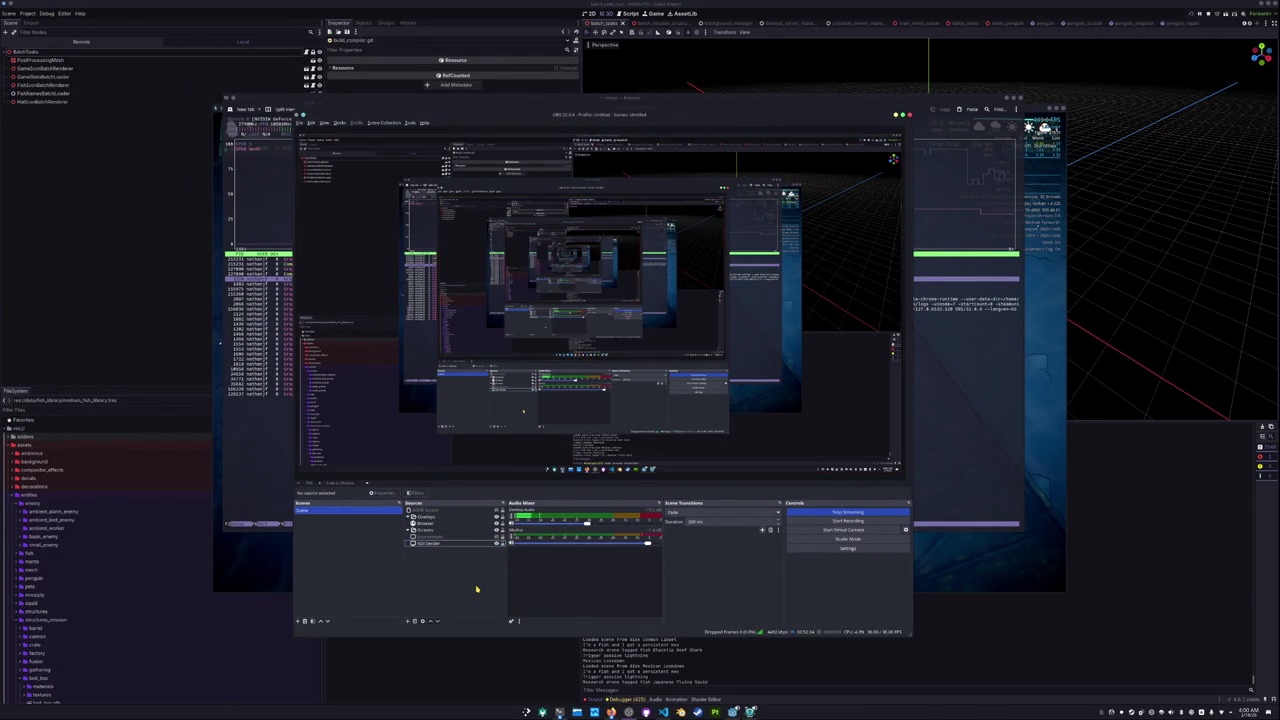
{"action": "left_click", "coordinate": [263, 565]}
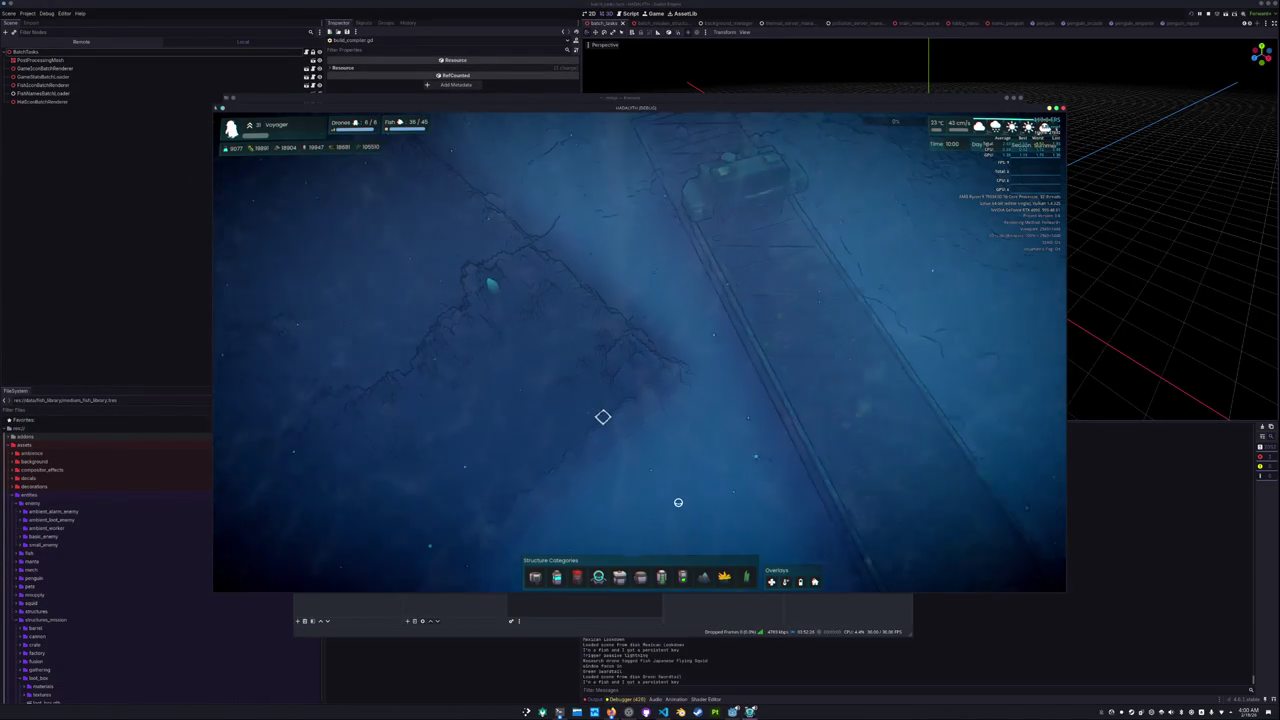
Zoom and pan the HADALYTH camera around the fish-surrounded base, then switch to VS Code.
{"action": "scroll", "coordinate": [700, 490], "scroll_direction": "up", "scroll_amount": 3}
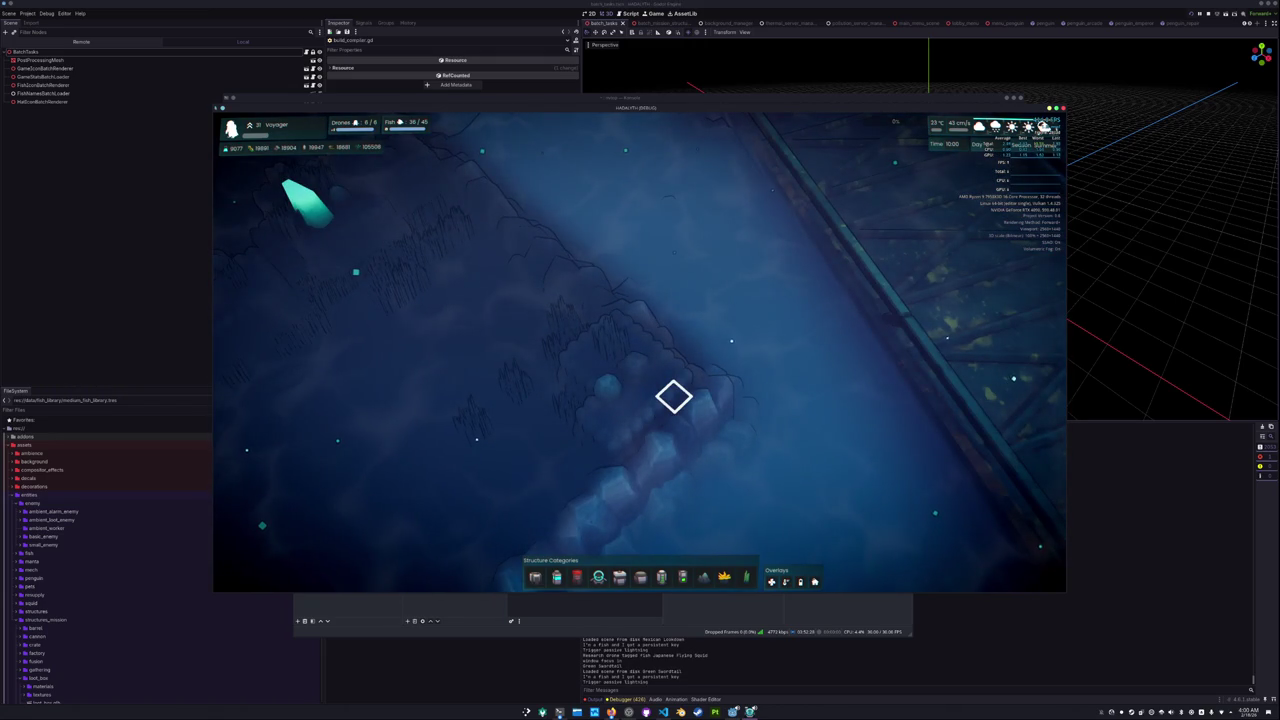
{"action": "scroll", "coordinate": [797, 404], "scroll_direction": "down", "scroll_amount": 5}
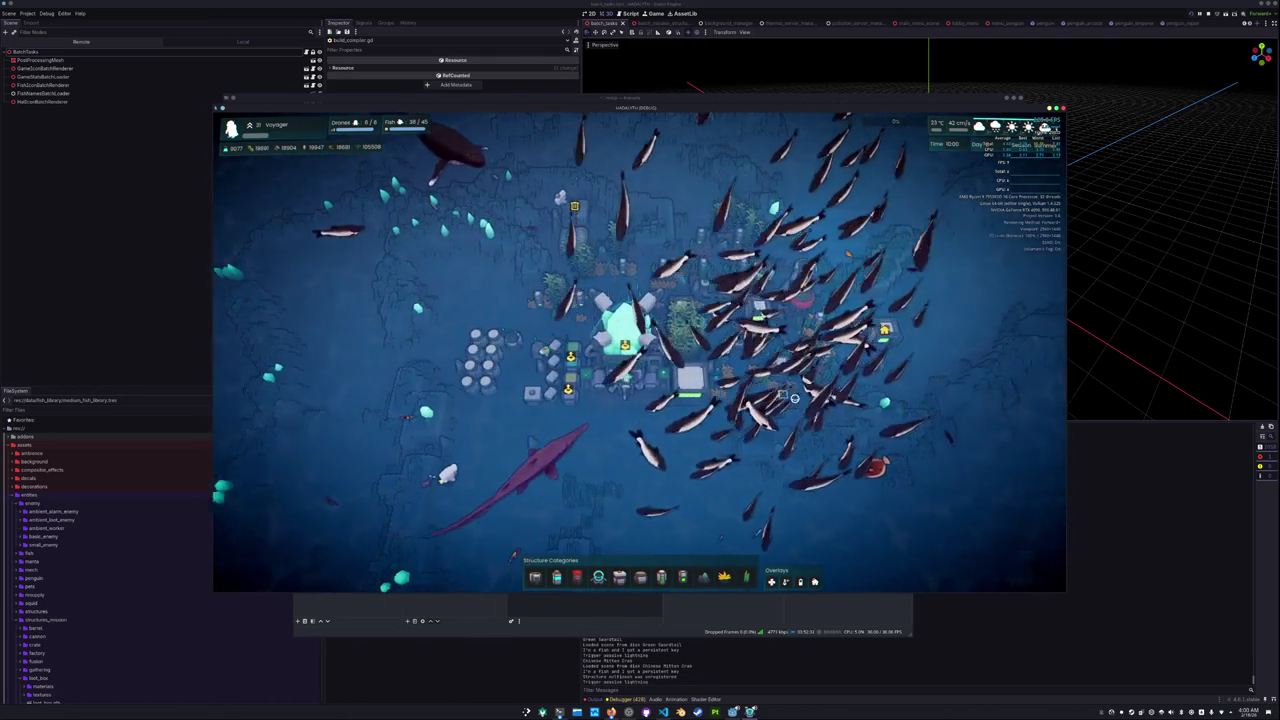
{"action": "key", "text": "d"}
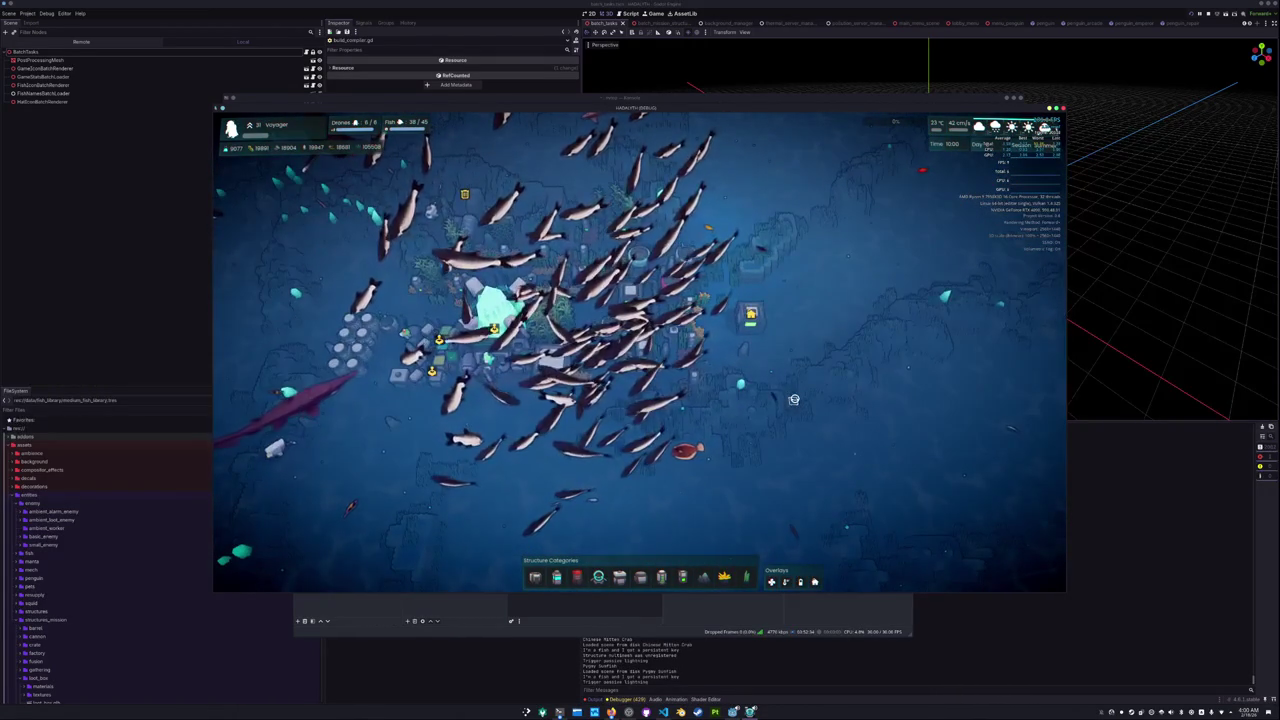
{"action": "key", "text": "a"}
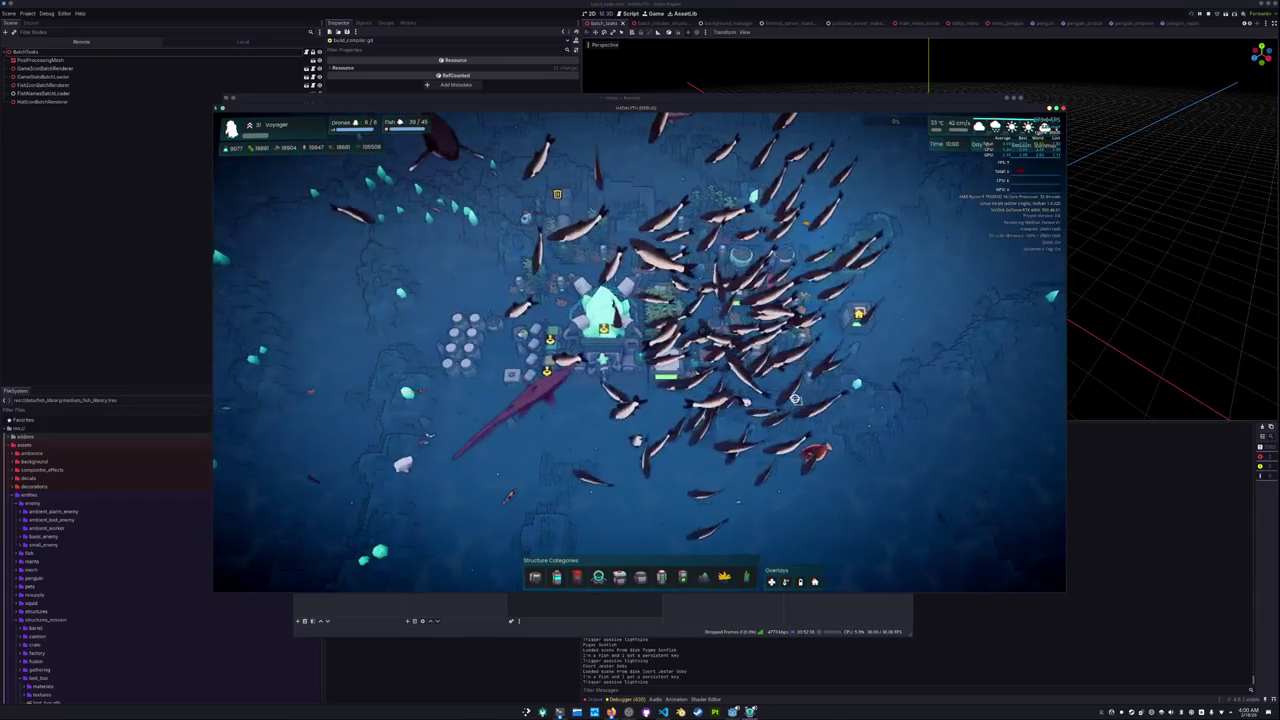
{"action": "key", "text": "d"}
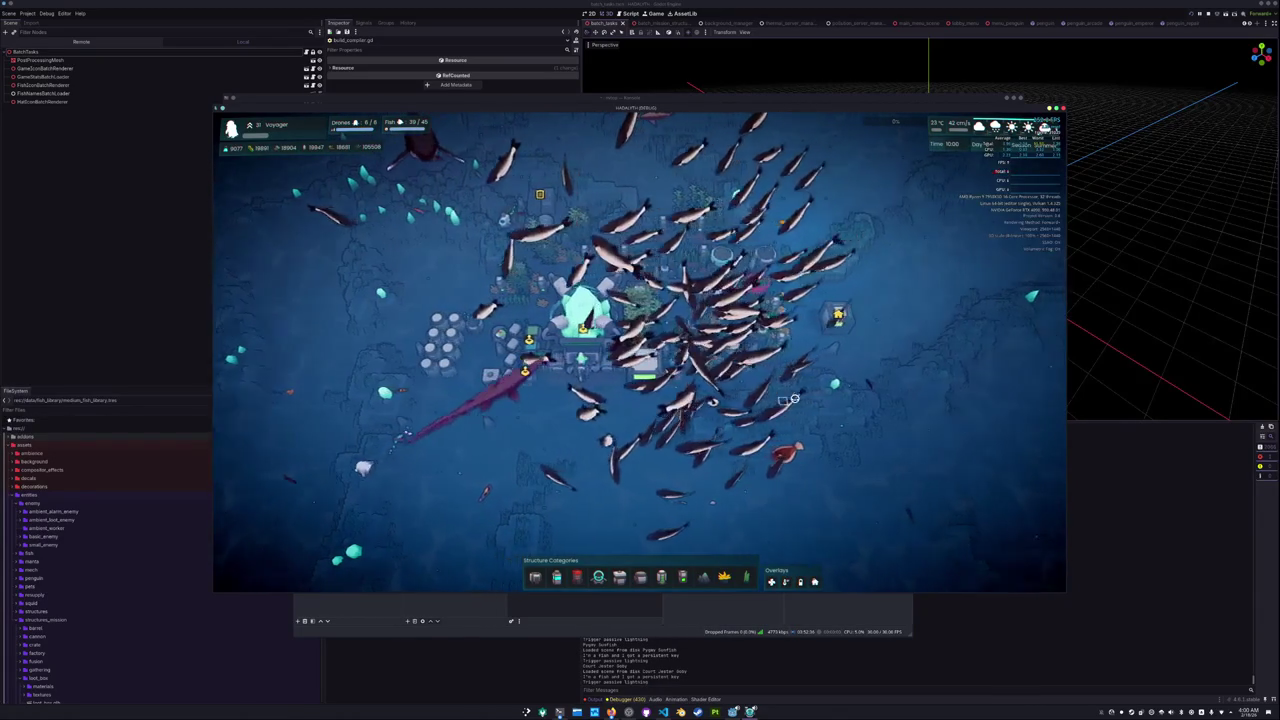
{"action": "key", "text": "a"}
{"action": "key", "text": "w"}
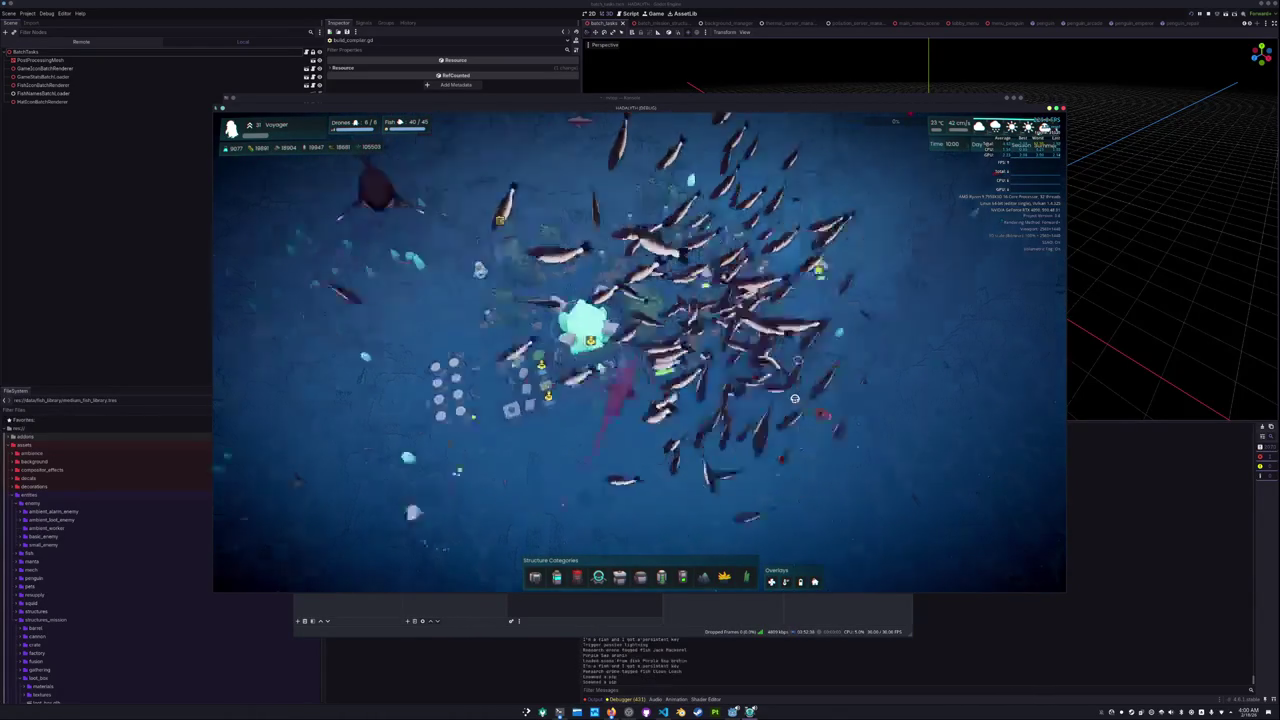
{"action": "key", "text": "s"}
{"action": "key", "text": "a"}
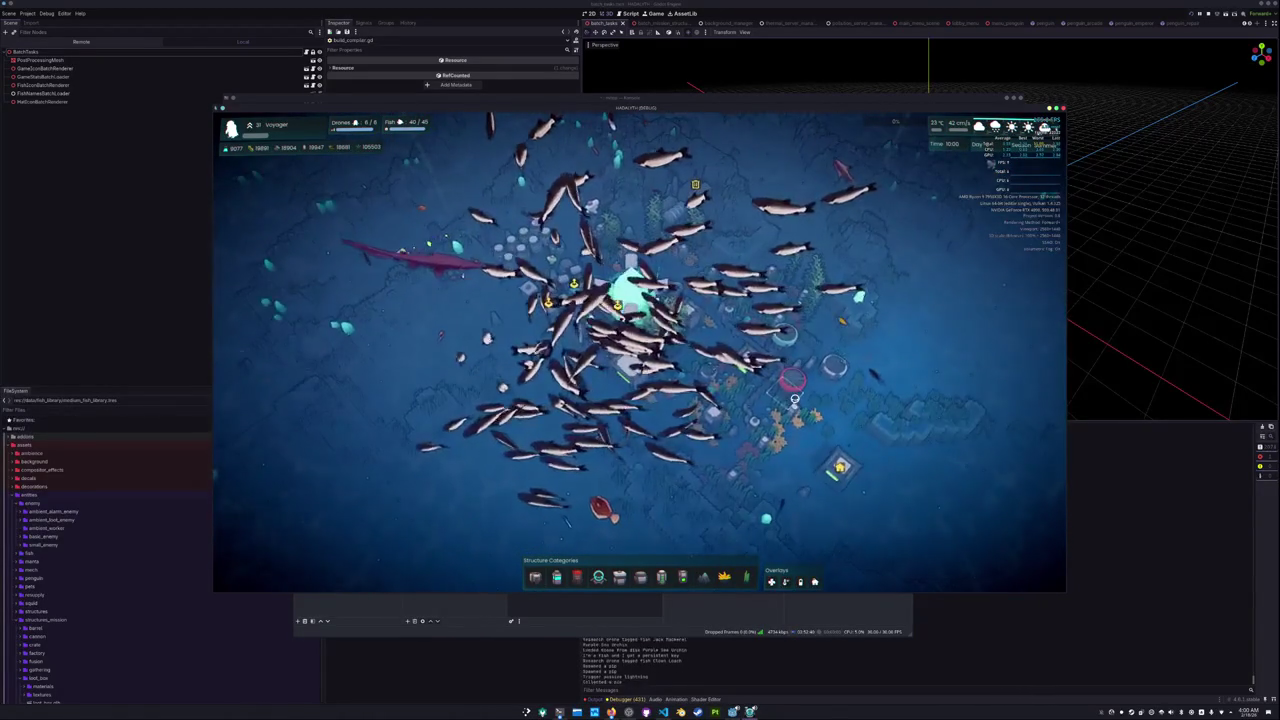
{"action": "key", "text": "d"}
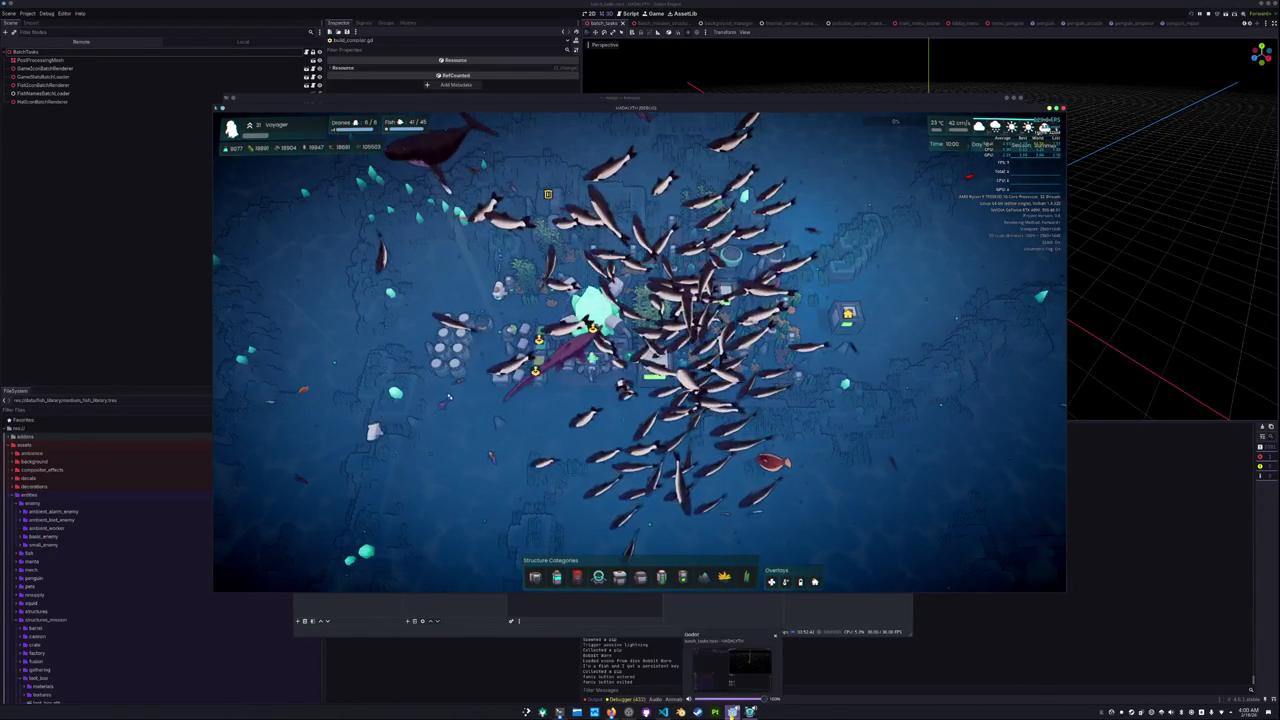
{"action": "left_click", "coordinate": [733, 712]}
Open a new Visual Studio Code window from its taskbar entry.
{"action": "left_click", "coordinate": [662, 712]}
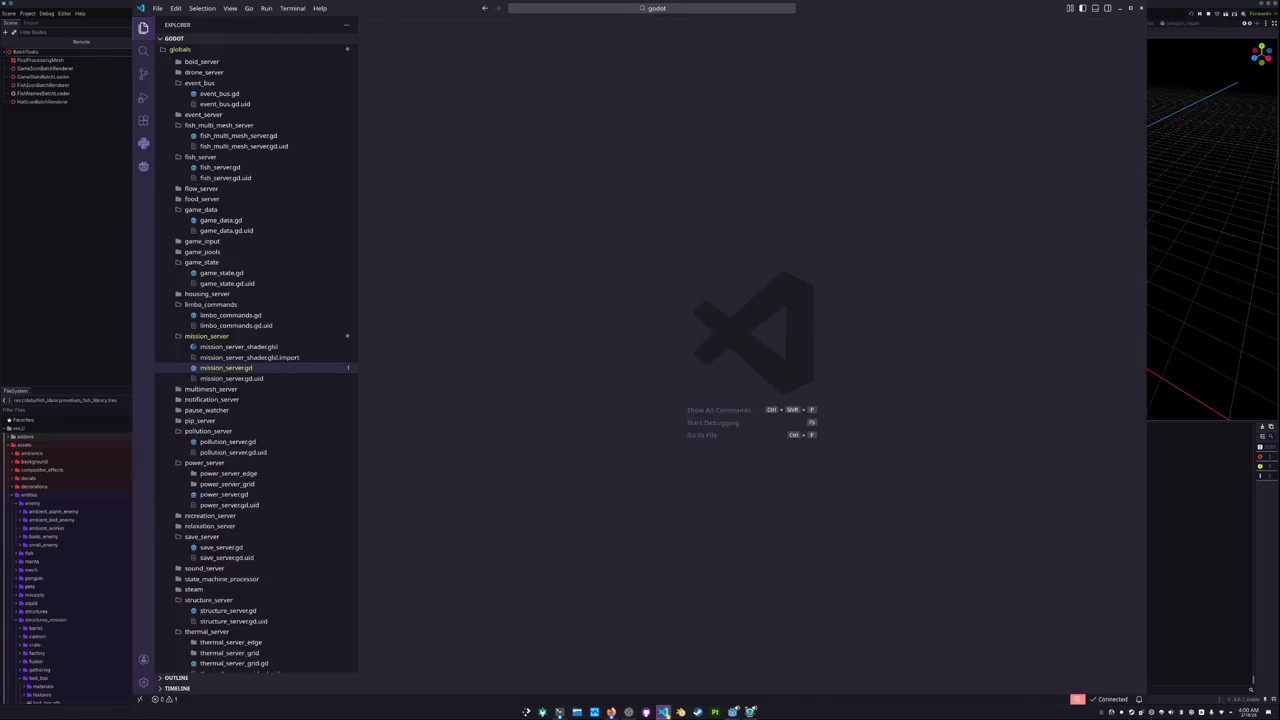
{"action": "left_click", "coordinate": [662, 712]}
{"action": "right_click", "coordinate": [697, 712]}
{"action": "left_click", "coordinate": [683, 645]}
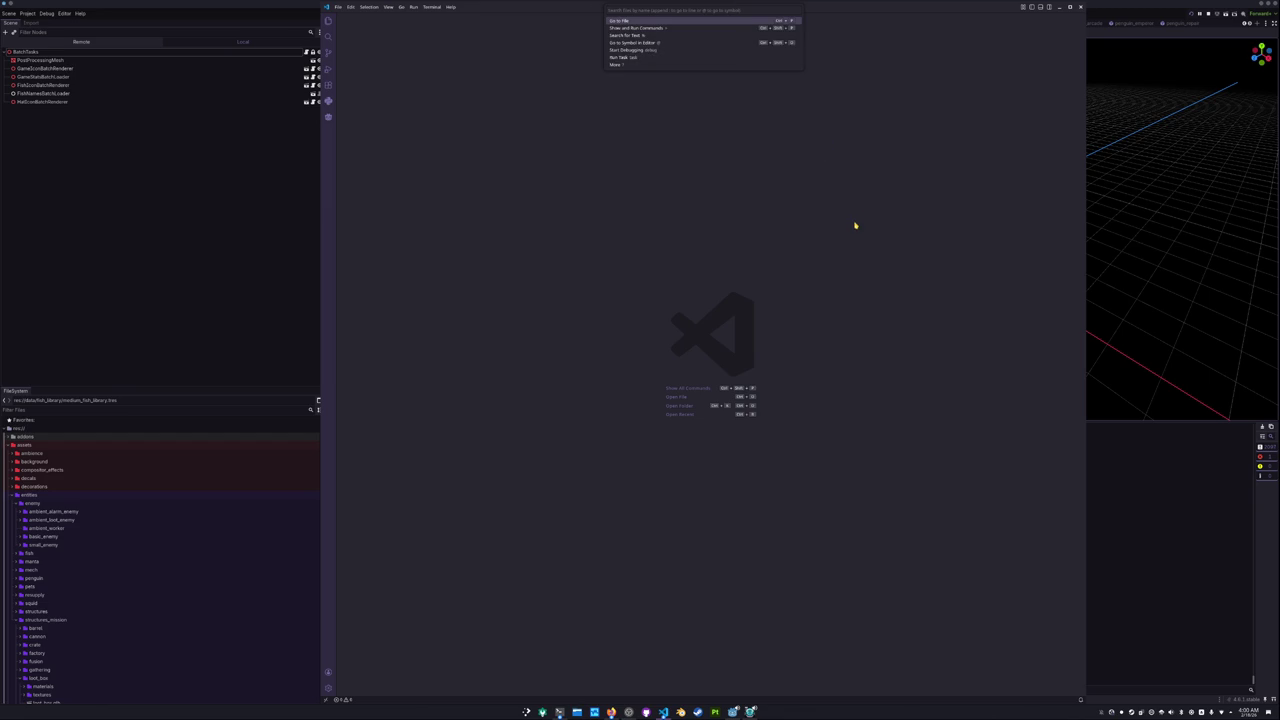
{"action": "key", "text": "Escape"}
Open the HADALYTH ZERO folder from SourceHut in the new window.
{"action": "key", "text": "ctrl+o"}
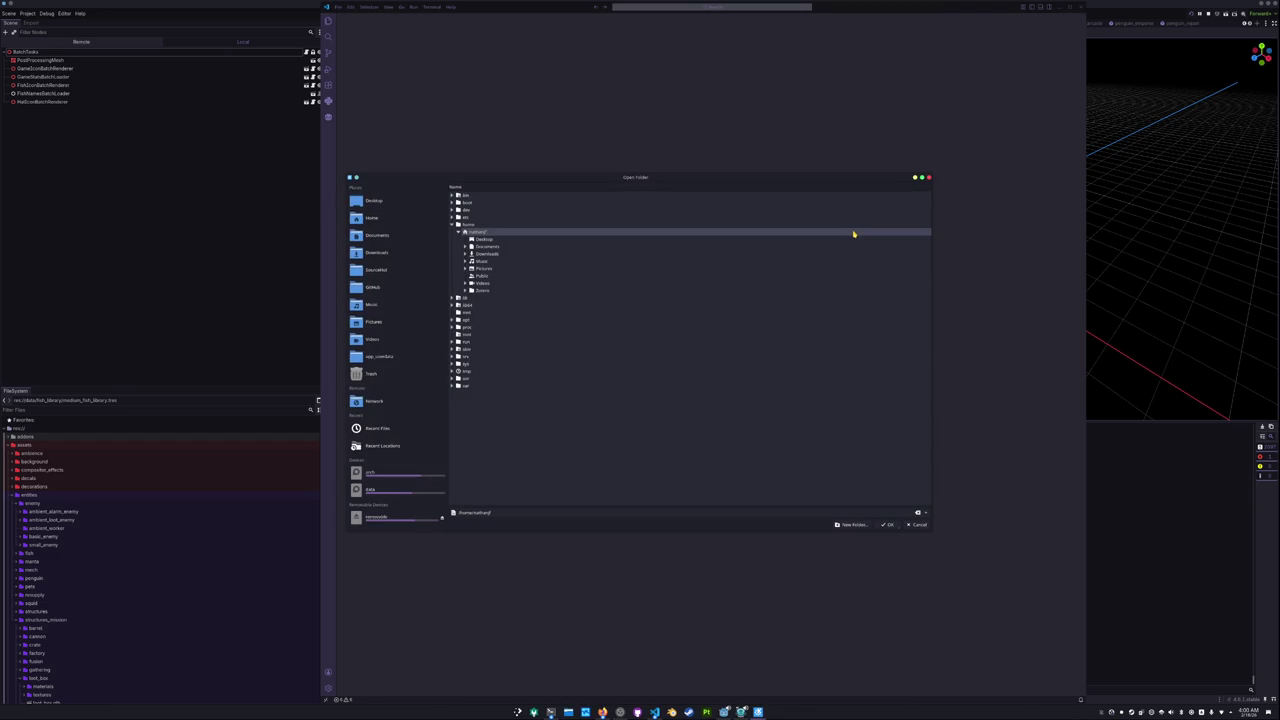
{"action": "left_click", "coordinate": [397, 272]}
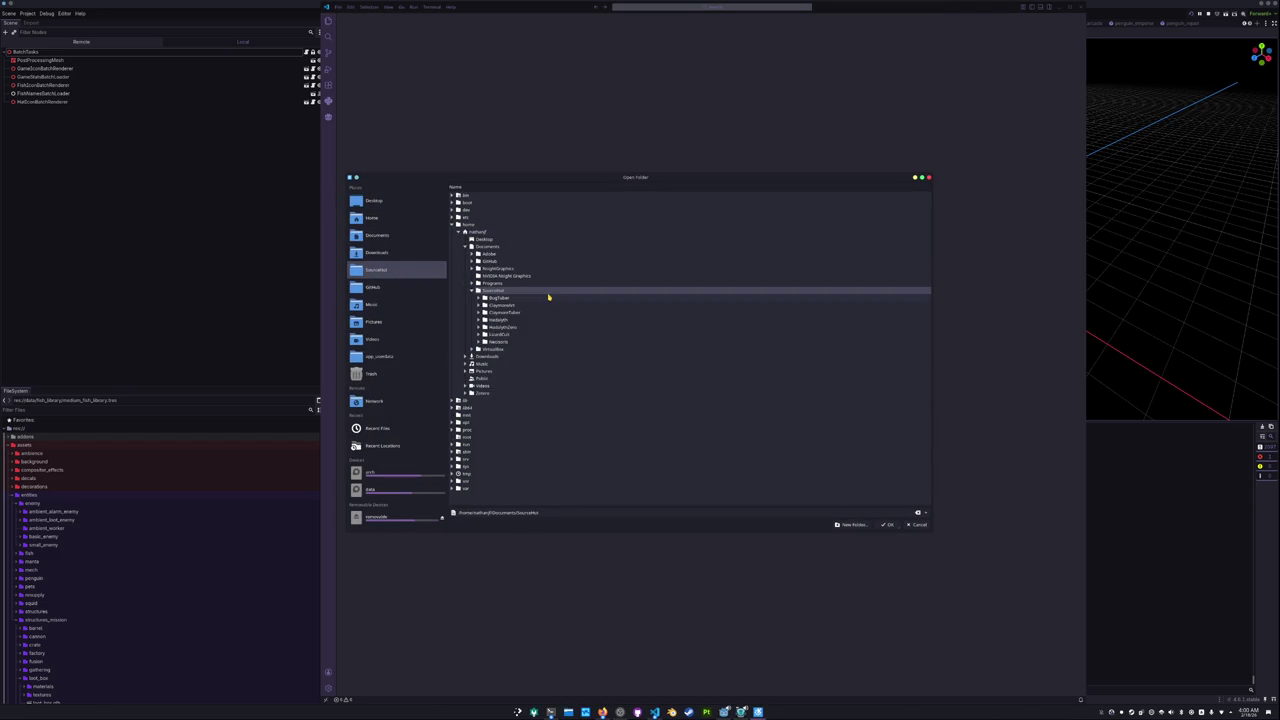
{"action": "left_click", "coordinate": [501, 329]}
{"action": "left_click", "coordinate": [478, 329]}
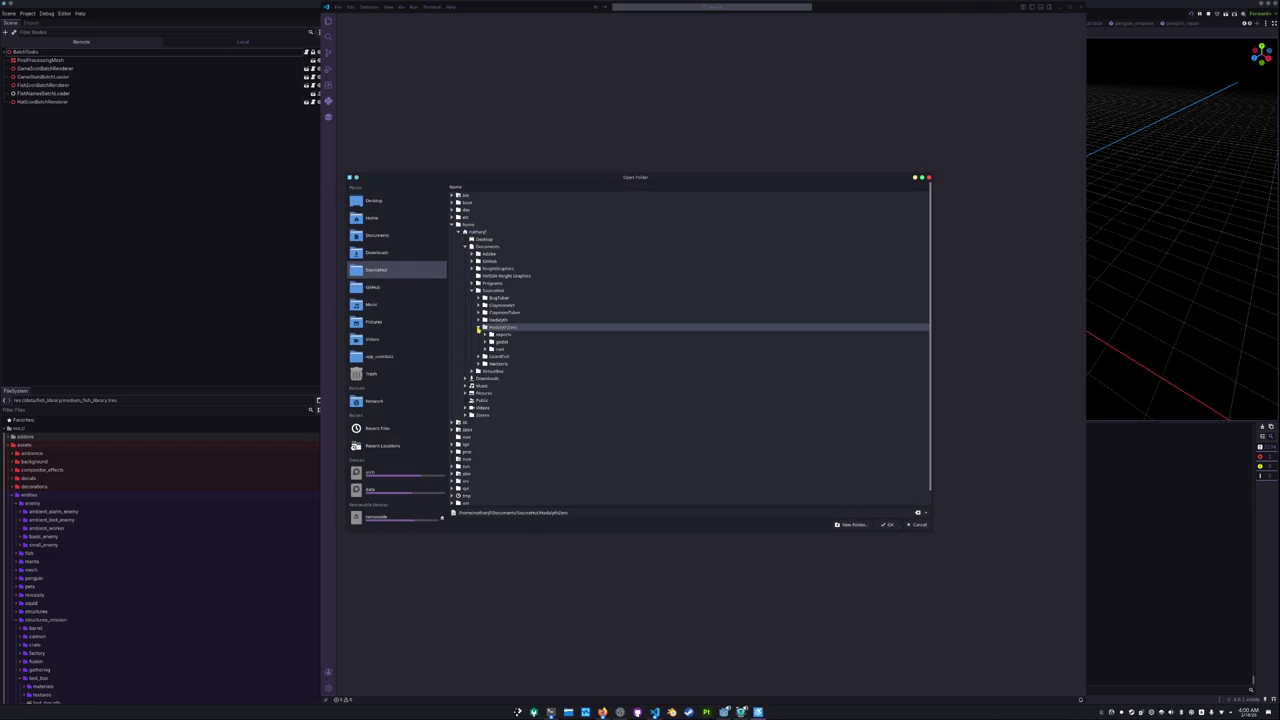
{"action": "left_click", "coordinate": [890, 524]}
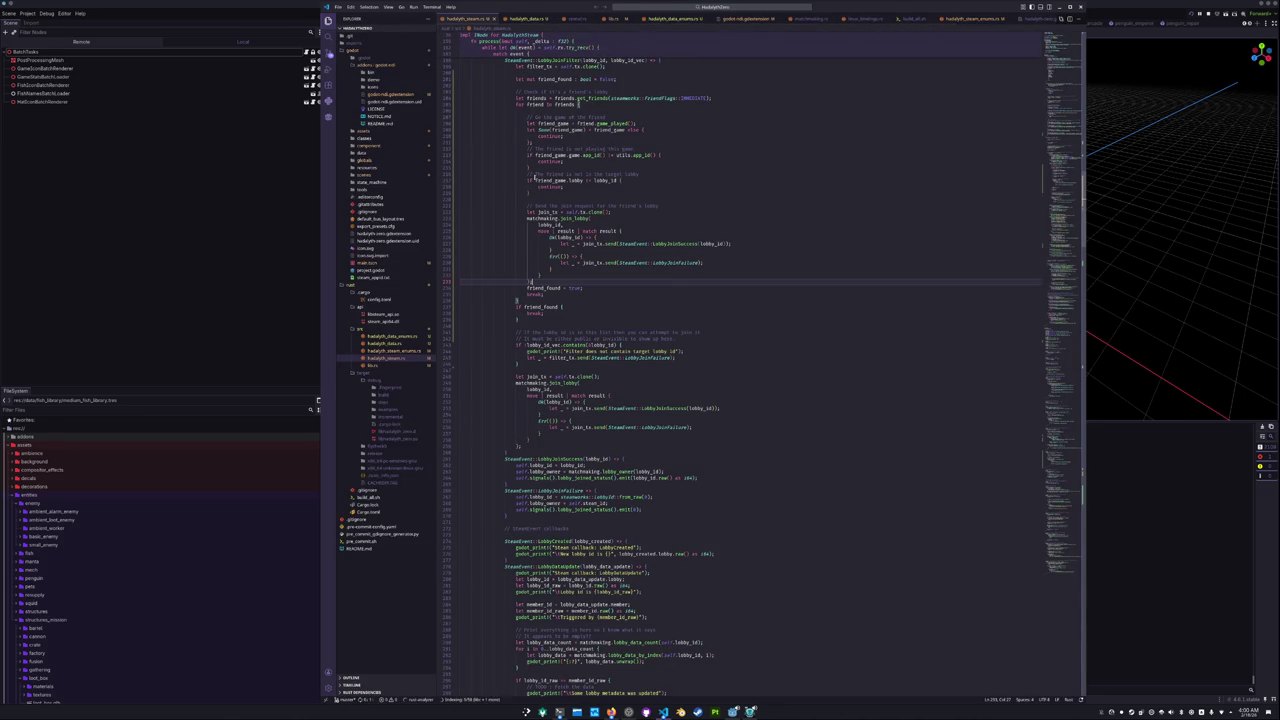
Open video_stream_player_sub_viewport.gd under scenes > misc > video_stream_player.
{"action": "left_click", "coordinate": [681, 10]}
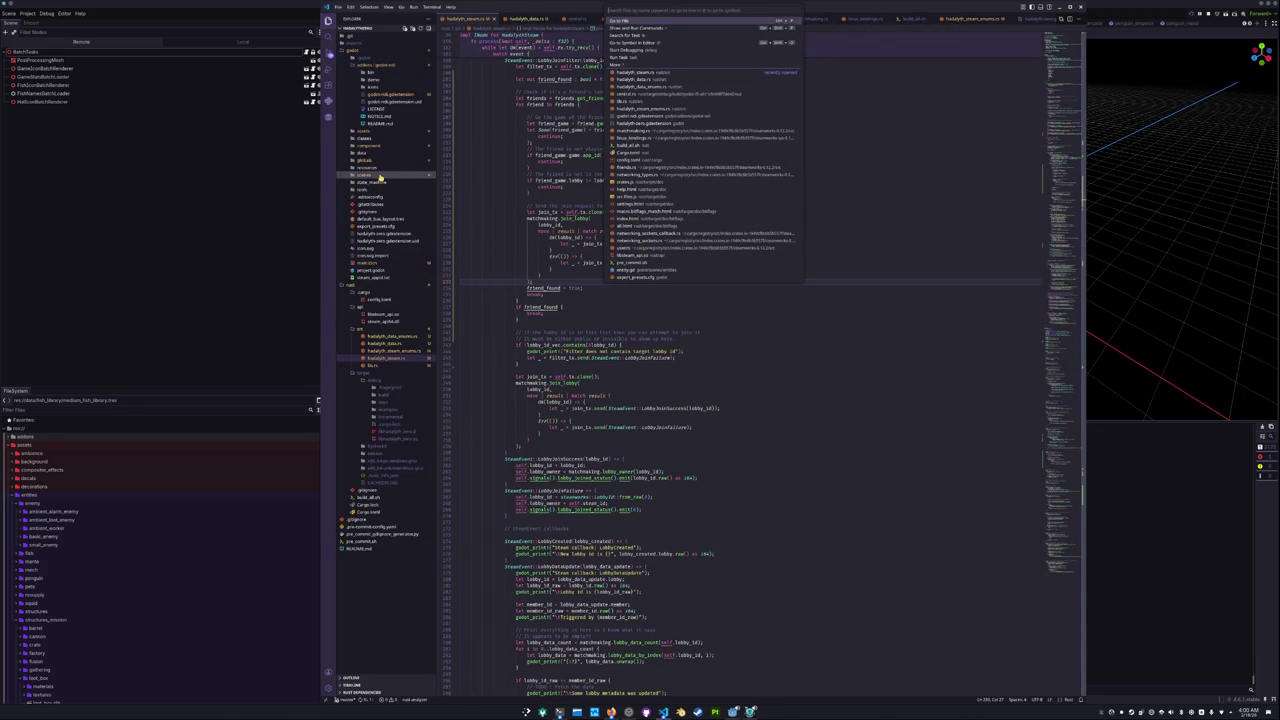
{"action": "left_click", "coordinate": [380, 176]}
{"action": "left_click", "coordinate": [380, 212]}
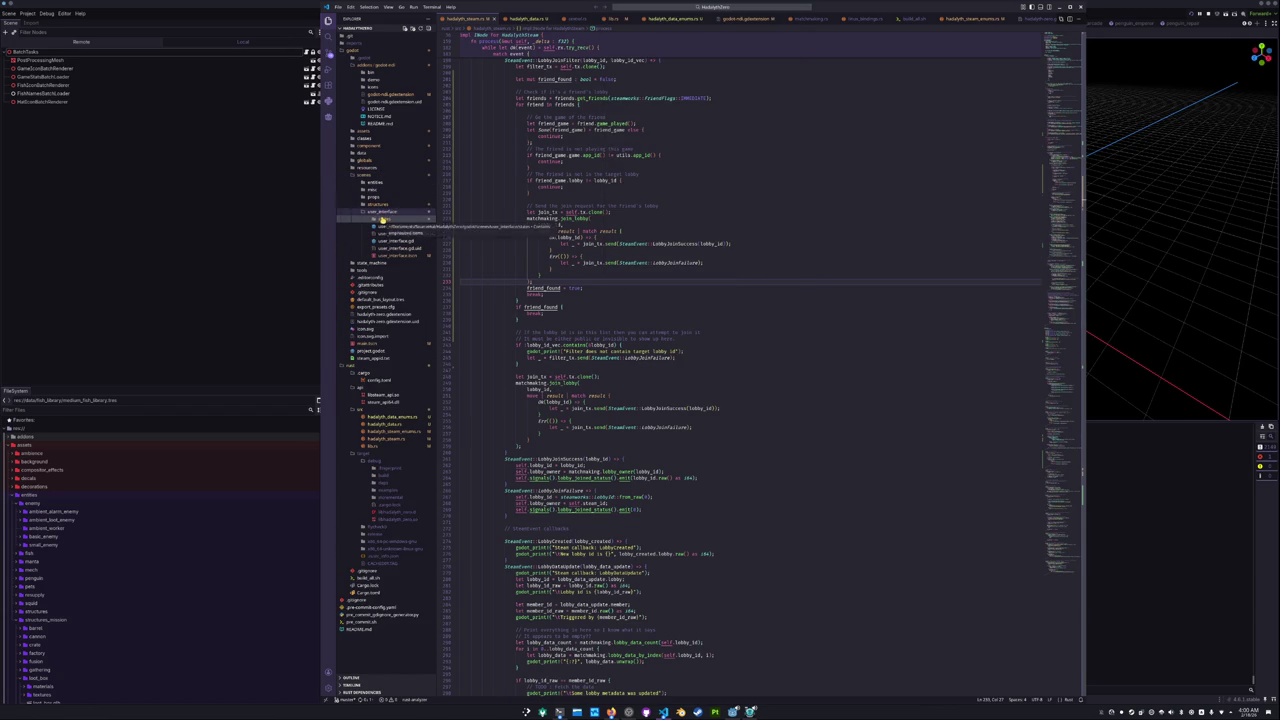
{"action": "left_click", "coordinate": [381, 219]}
{"action": "left_click", "coordinate": [378, 189]}
{"action": "left_click", "coordinate": [386, 204]}
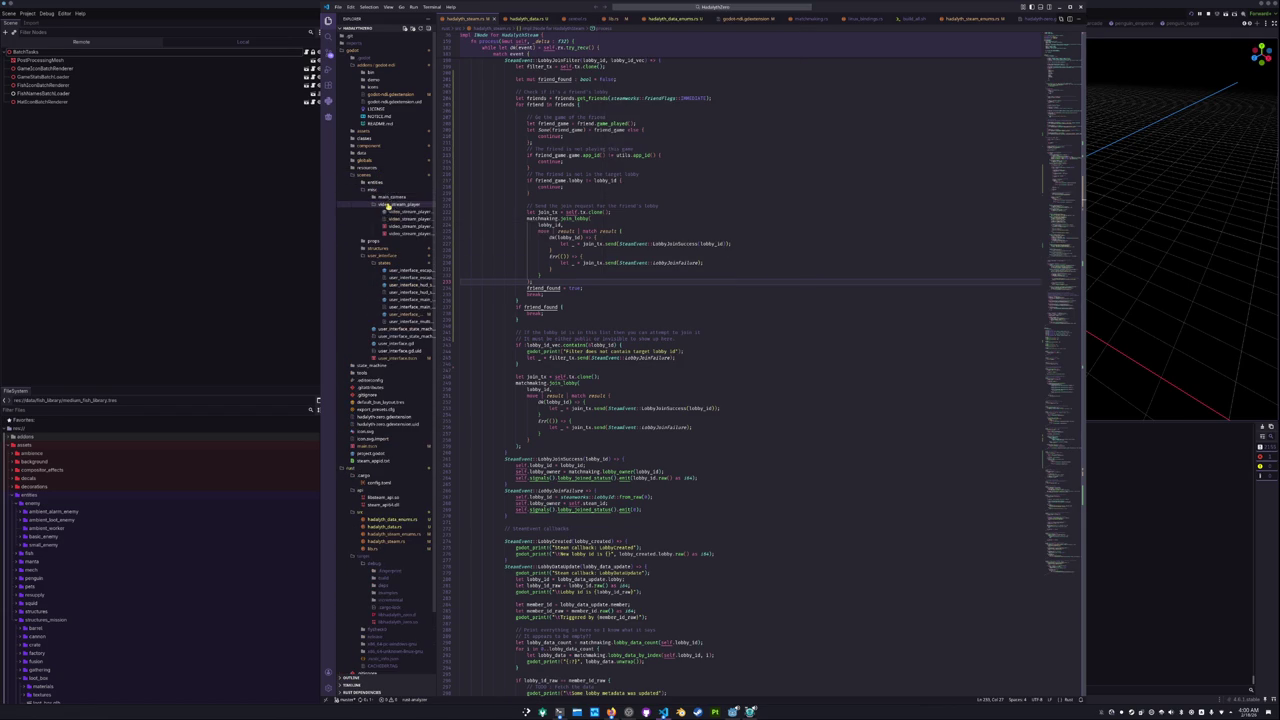
{"action": "left_click", "coordinate": [390, 212]}
Delete ' and false' from line 6's runtime-loaded condition and minimize VS Code.
{"action": "left_click_drag", "start_coordinate": [582, 66], "coordinate": [610, 66]}
{"action": "key", "text": "BackSpace"}
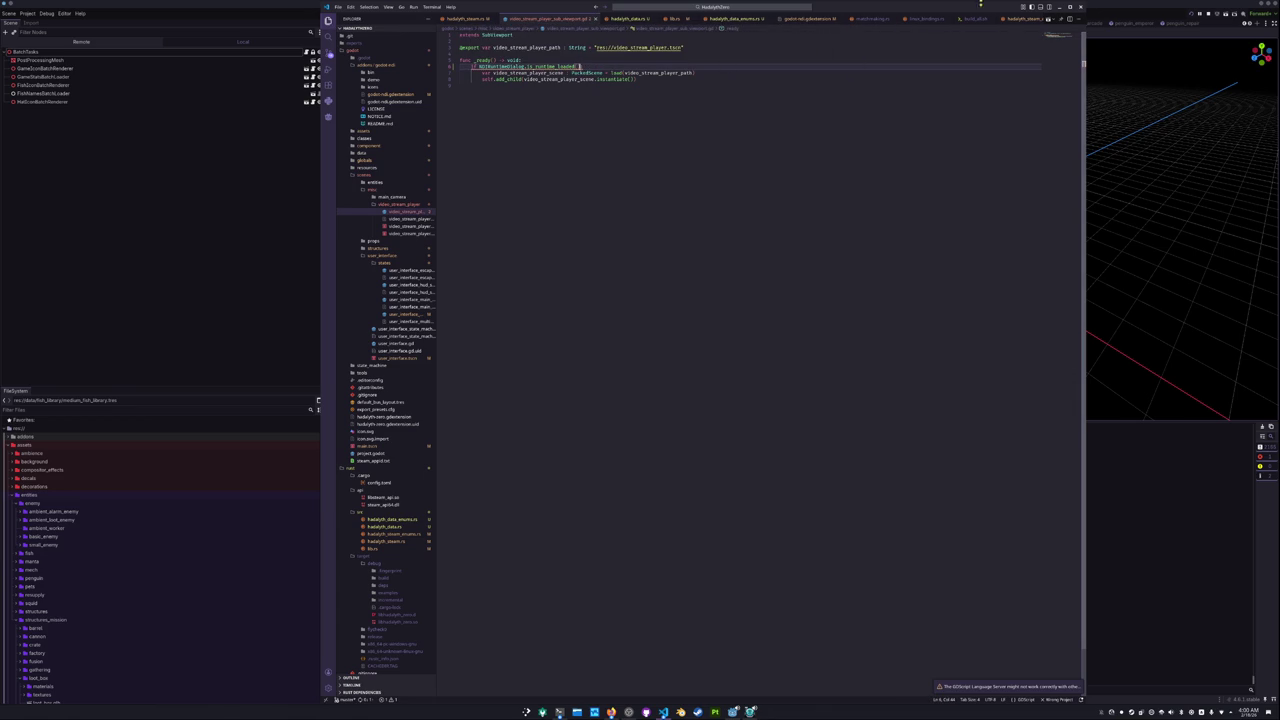
{"action": "left_click", "coordinate": [1070, 7]}
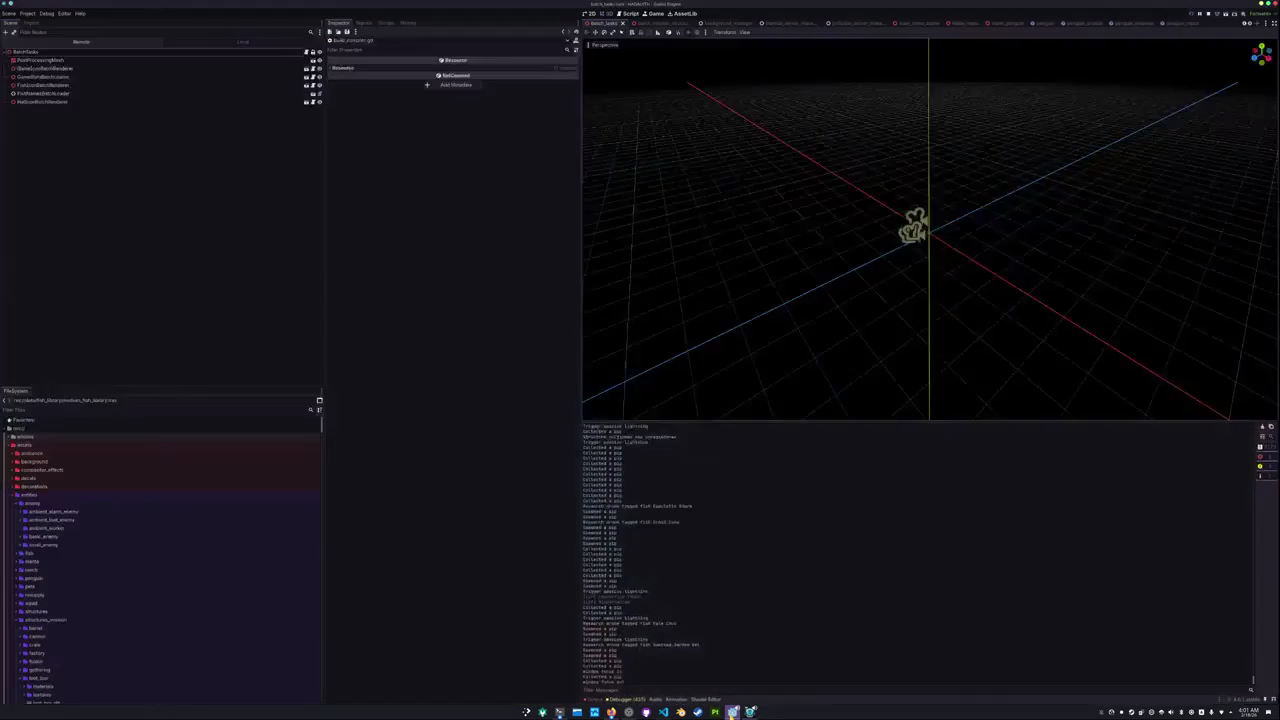
Open a new Godot Project Manager window and launch the HADALYTH ZERO project.
{"action": "right_click", "coordinate": [733, 712]}
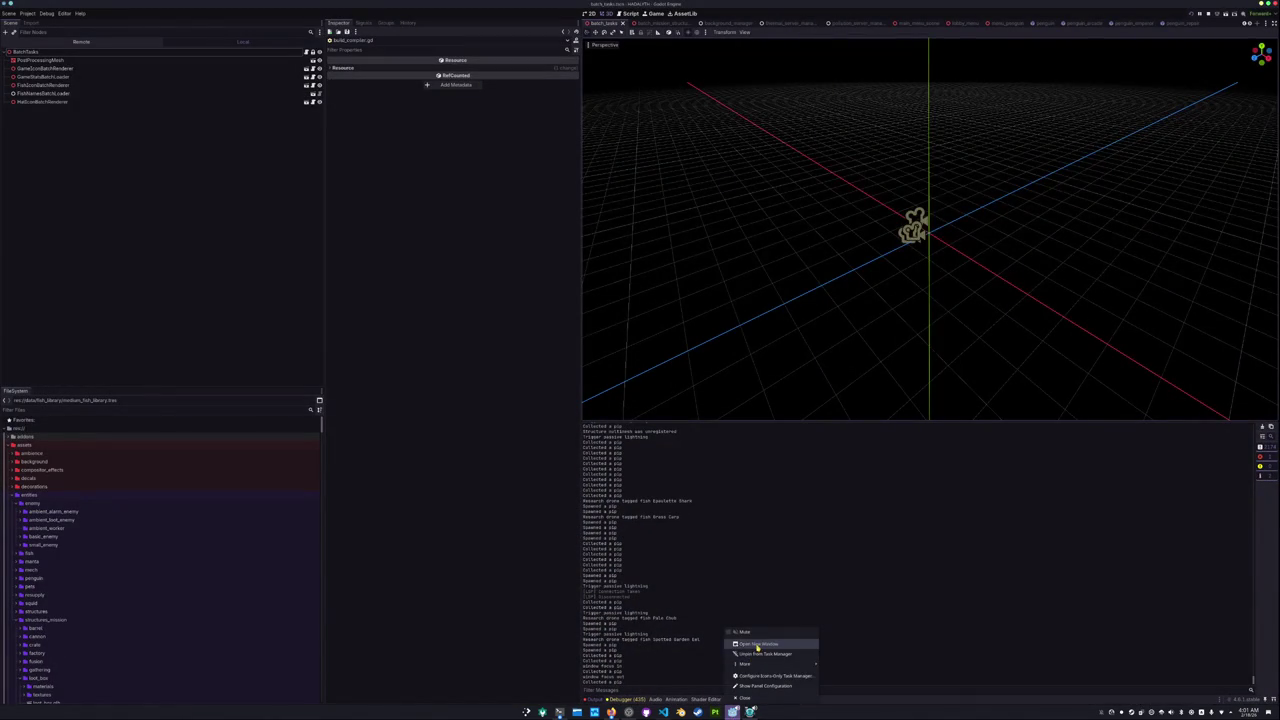
{"action": "left_click", "coordinate": [758, 647]}
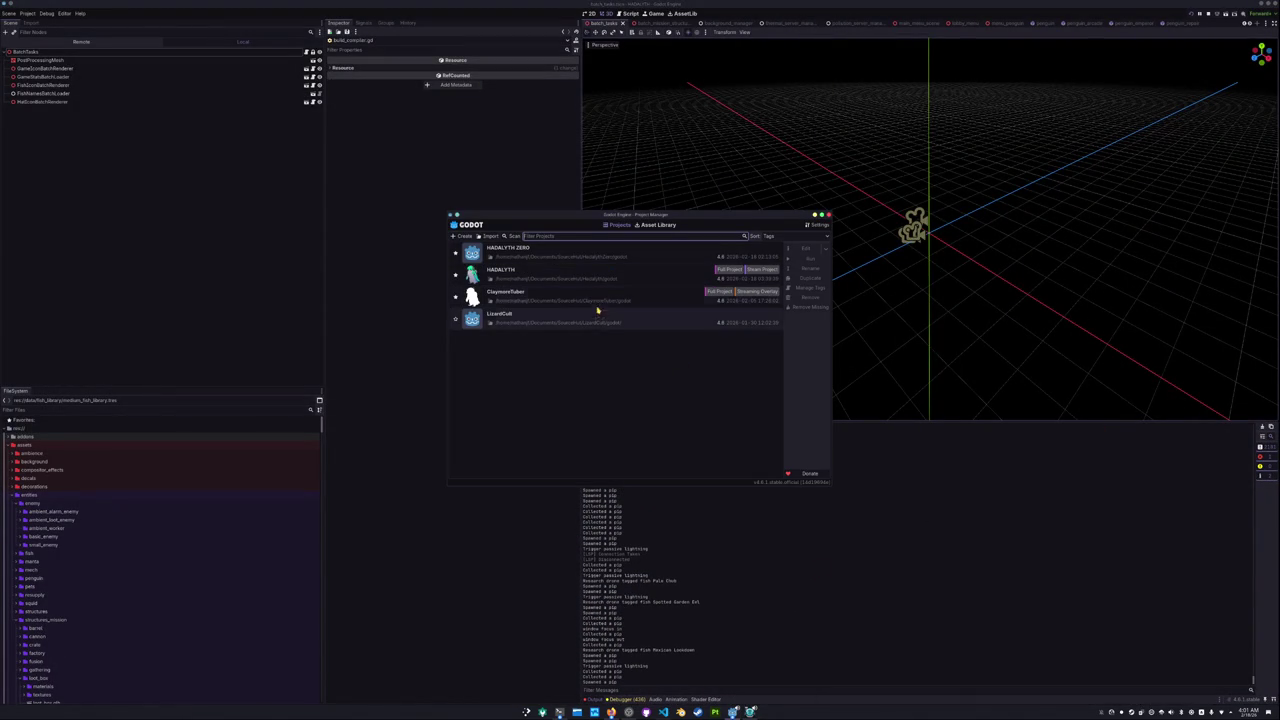
{"action": "left_click", "coordinate": [625, 252]}
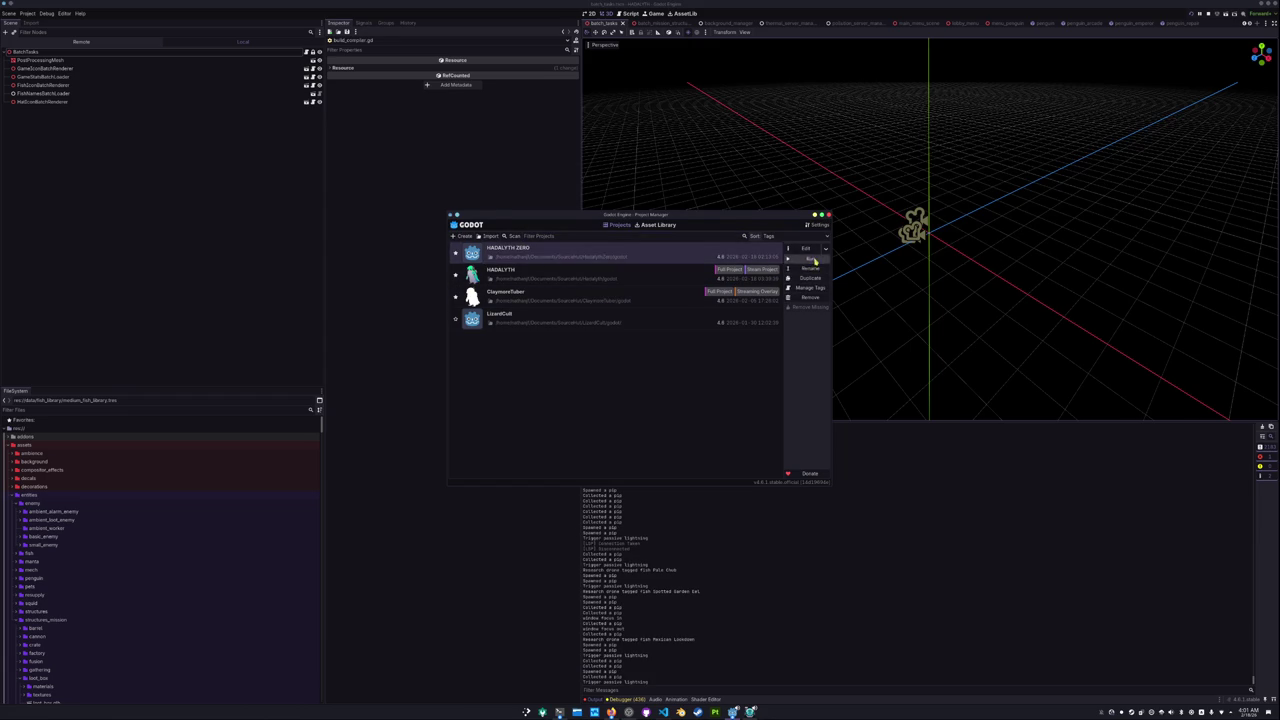
{"action": "key", "text": "Return"}
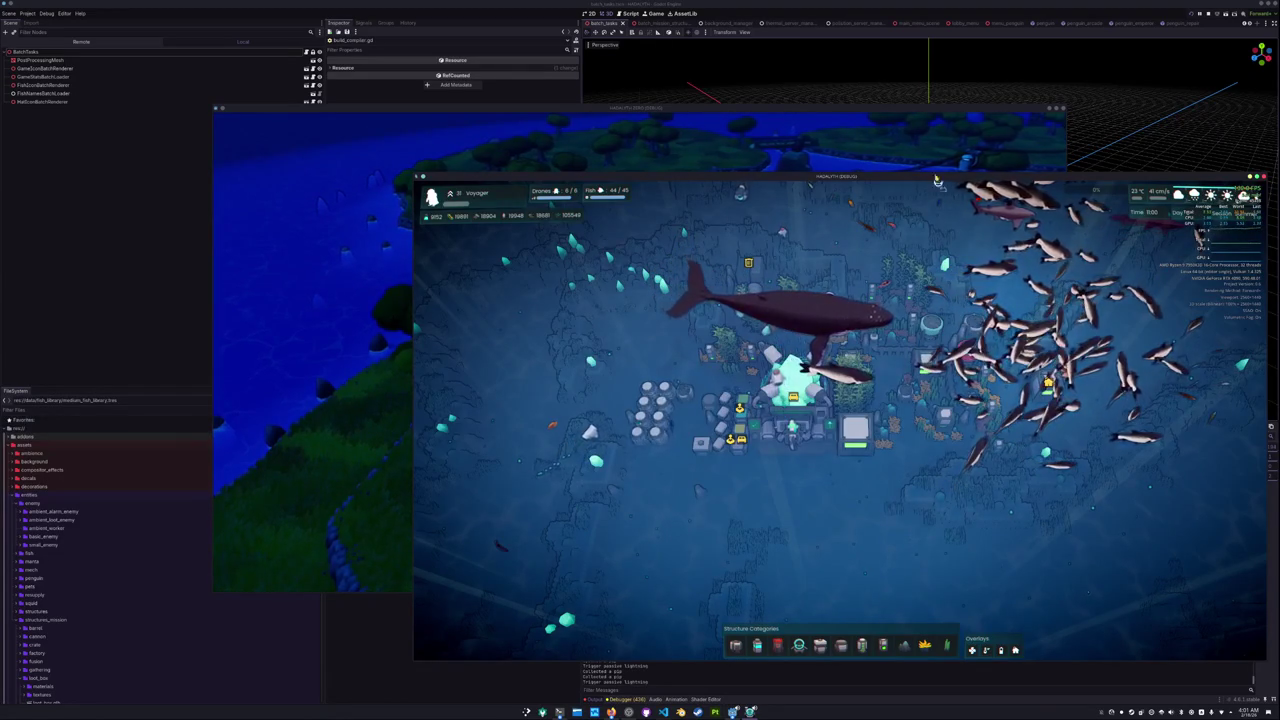
Start a HADALYTH ZERO singleplayer game to load the village scene, then bring OBS Studio forward.
{"action": "left_click", "coordinate": [659, 340]}
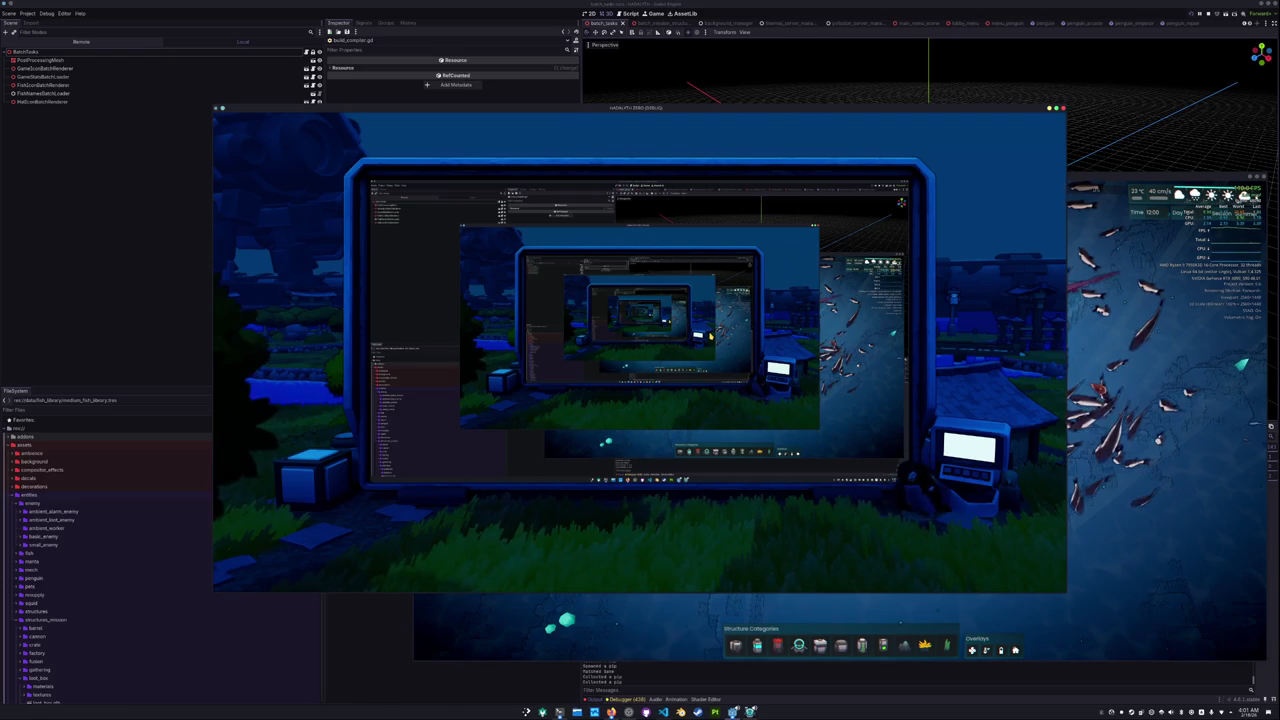
{"action": "left_click", "coordinate": [628, 712]}
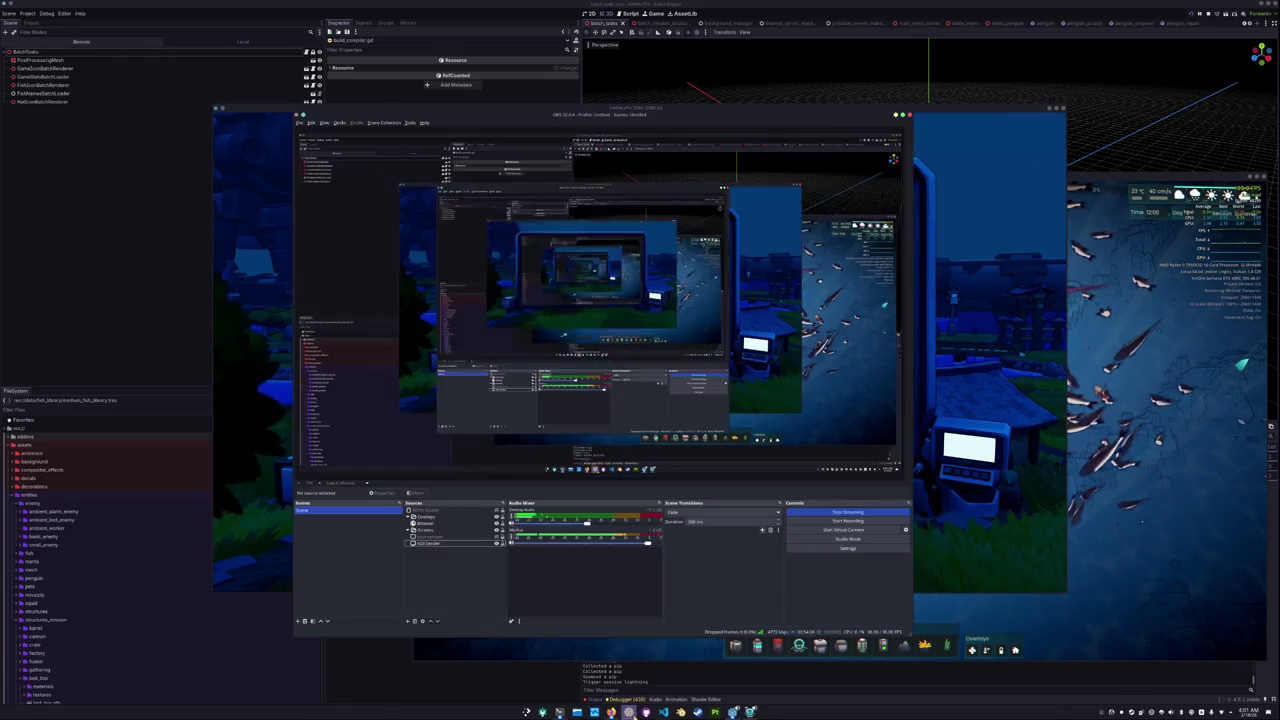
Point the Environment capture source at the HADALYTH game window.
{"action": "double_click", "coordinate": [498, 540]}
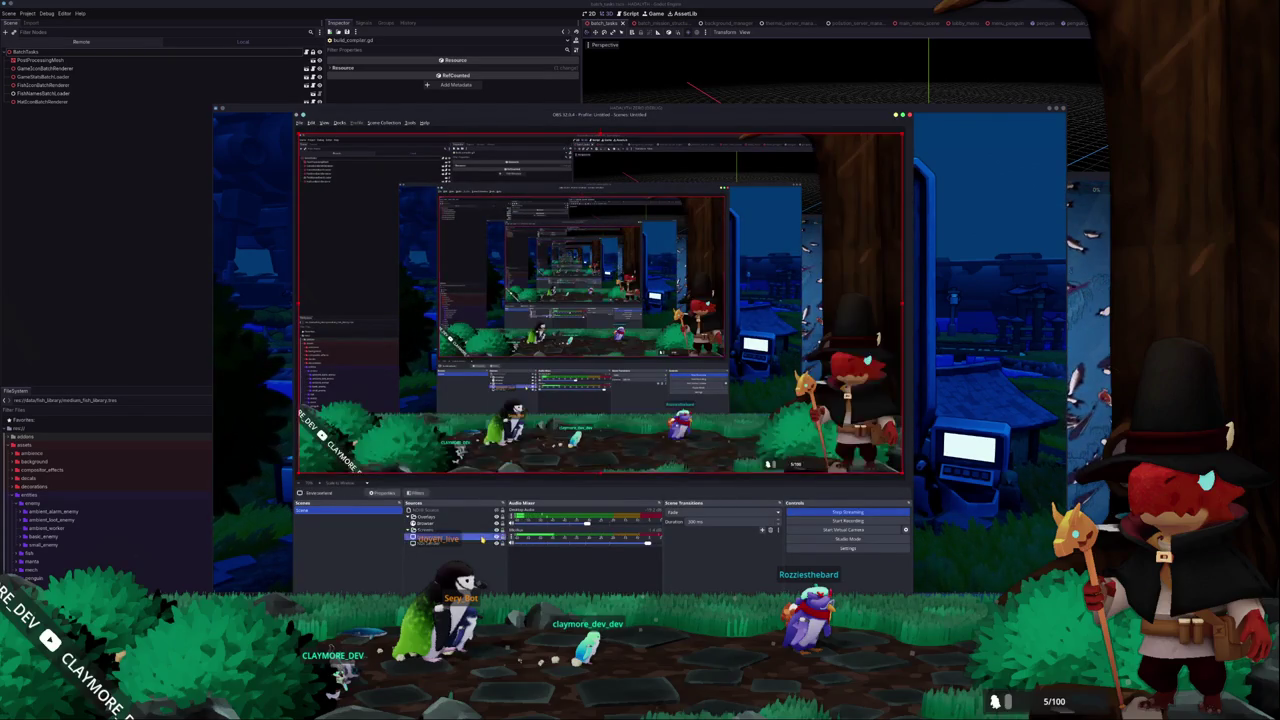
{"action": "left_click", "coordinate": [366, 382]}
{"action": "left_click", "coordinate": [604, 301]}
{"action": "scroll", "coordinate": [645, 354], "scroll_direction": "down", "scroll_amount": 5}
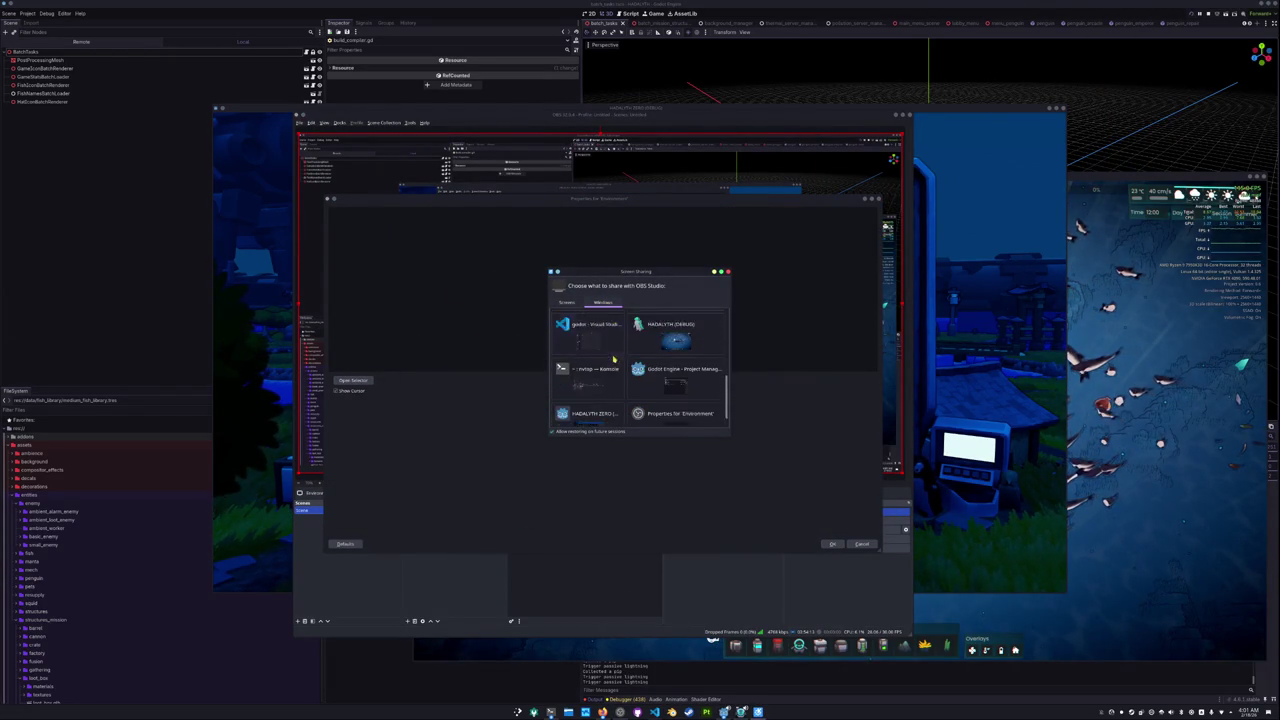
{"action": "double_click", "coordinate": [598, 414]}
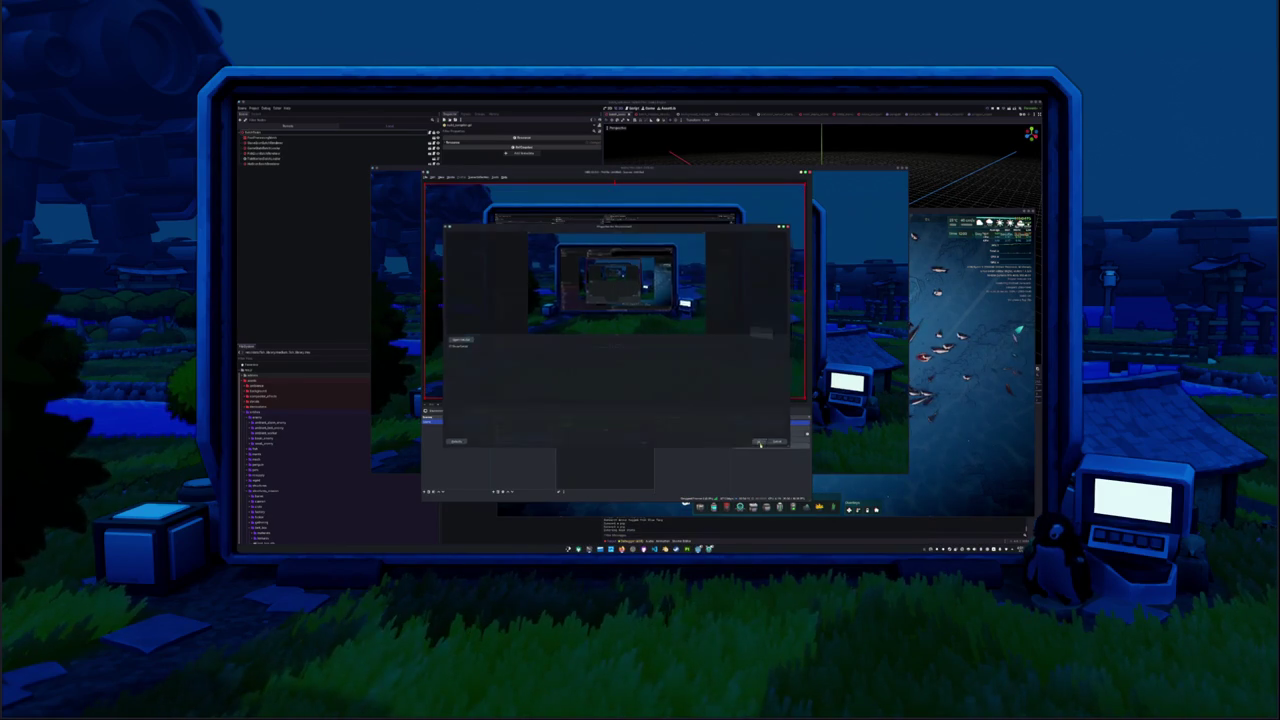
{"action": "left_click", "coordinate": [832, 543]}
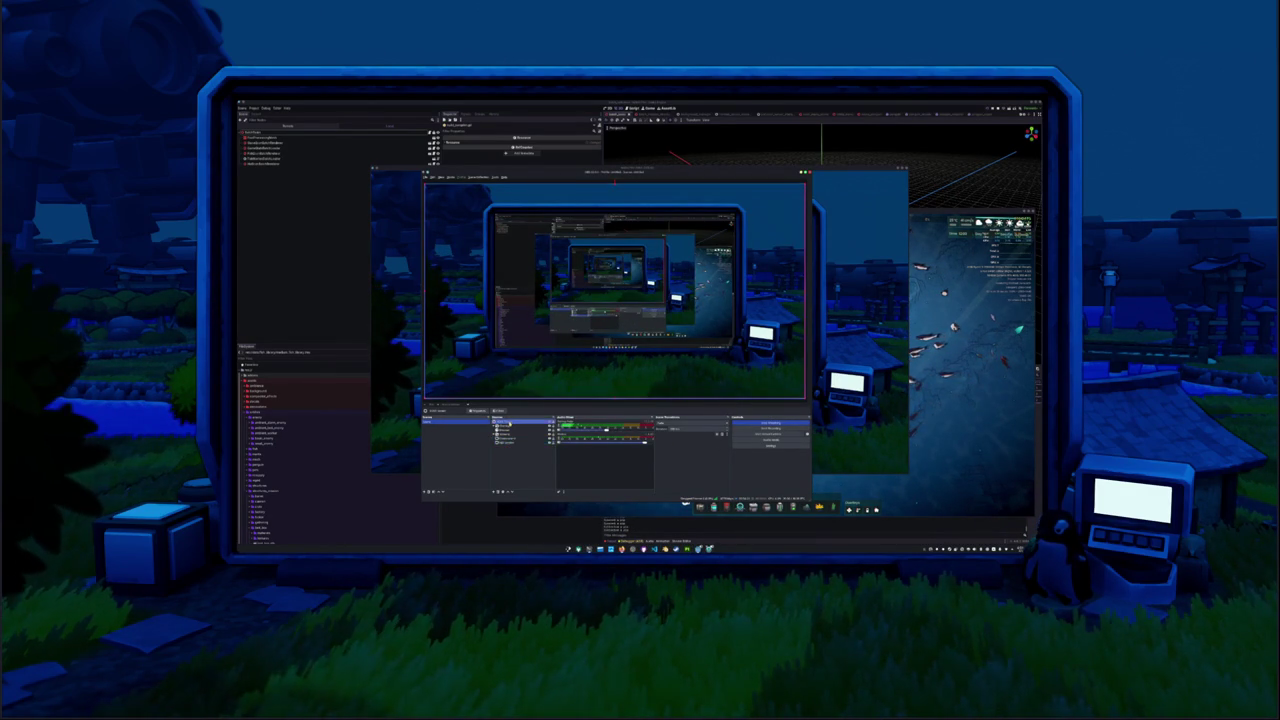
Change a second capture source's window and another capture option, then shift OBS left.
{"action": "double_click", "coordinate": [509, 422]}
{"action": "left_click", "coordinate": [500, 353]}
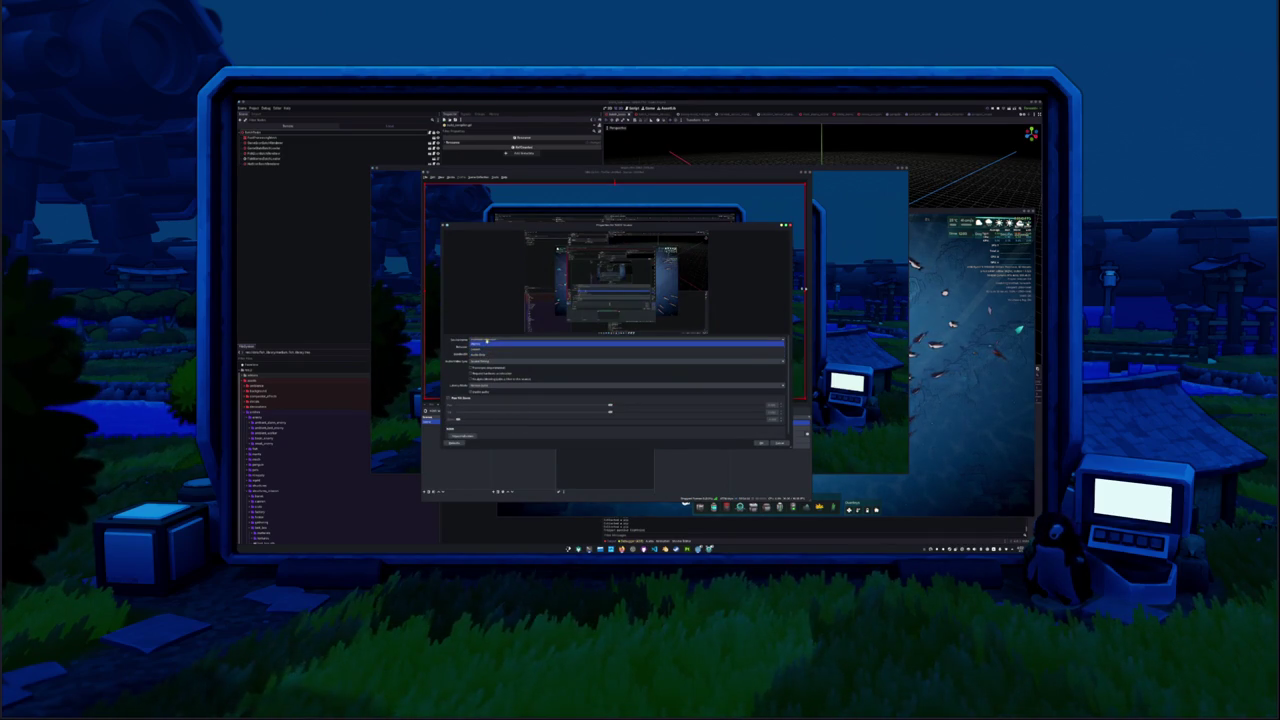
{"action": "left_click", "coordinate": [500, 345]}
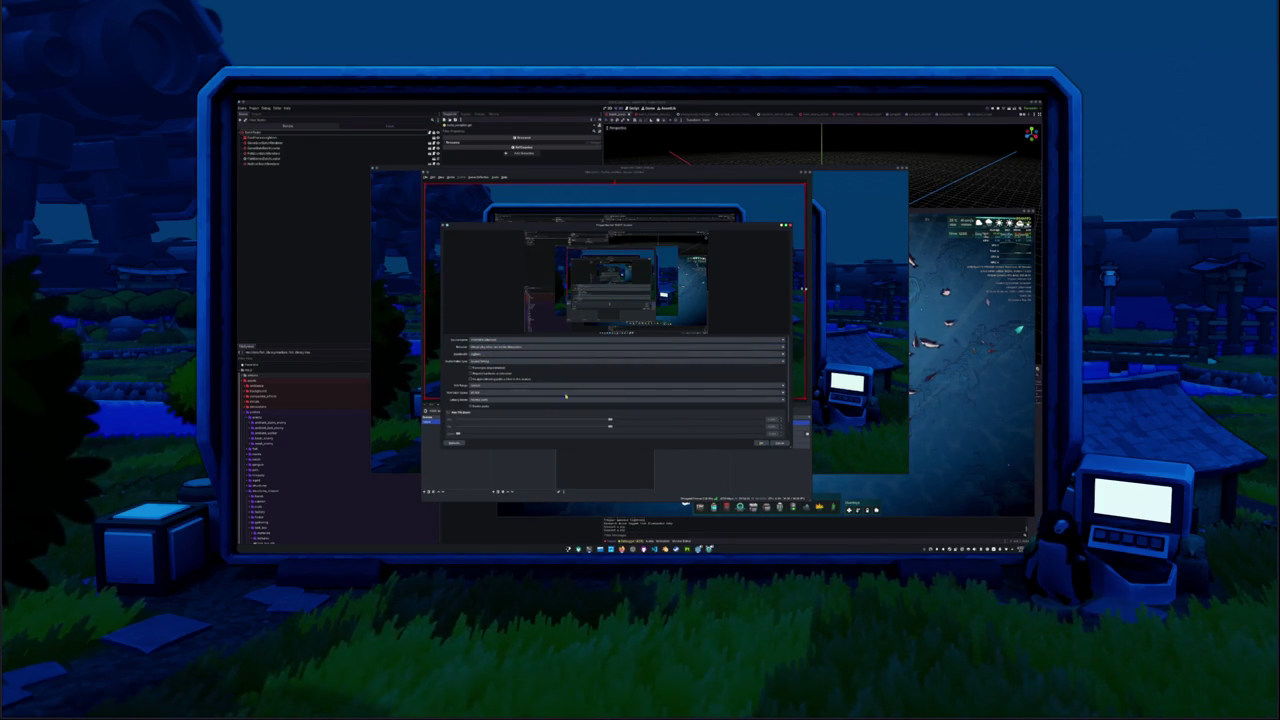
{"action": "left_click", "coordinate": [483, 353]}
{"action": "left_click", "coordinate": [483, 364]}
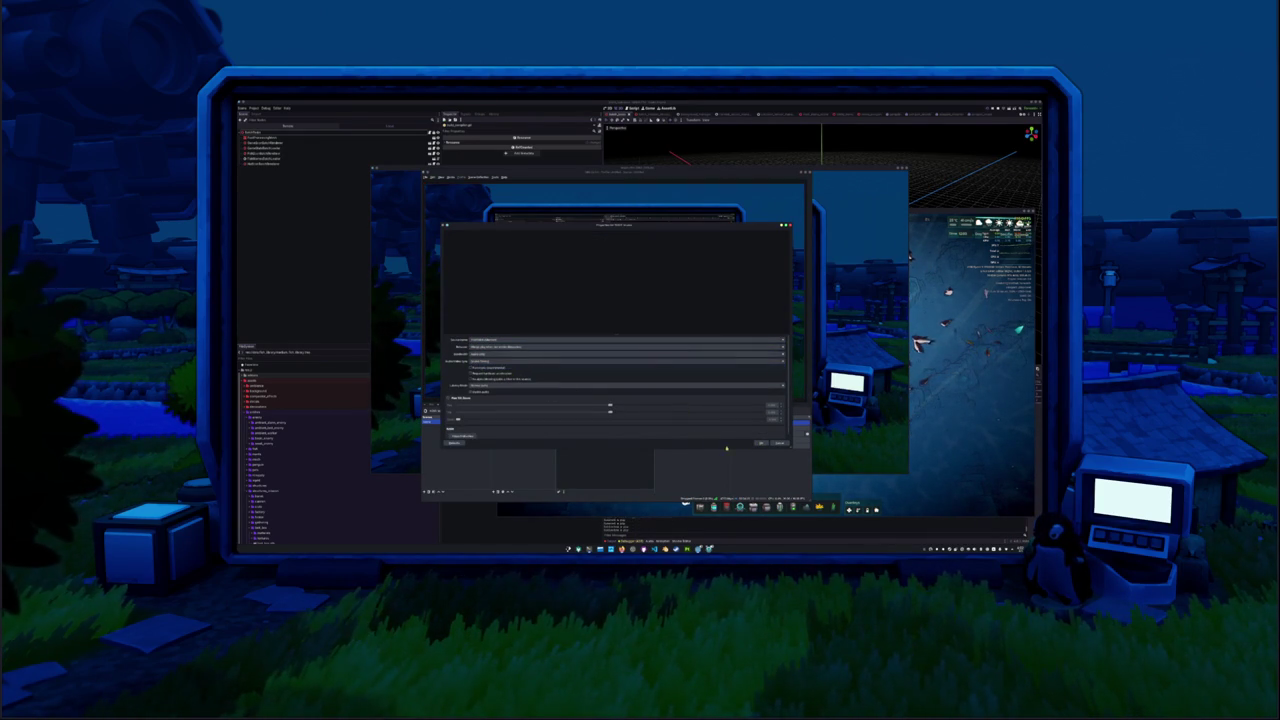
{"action": "left_click", "coordinate": [763, 442]}
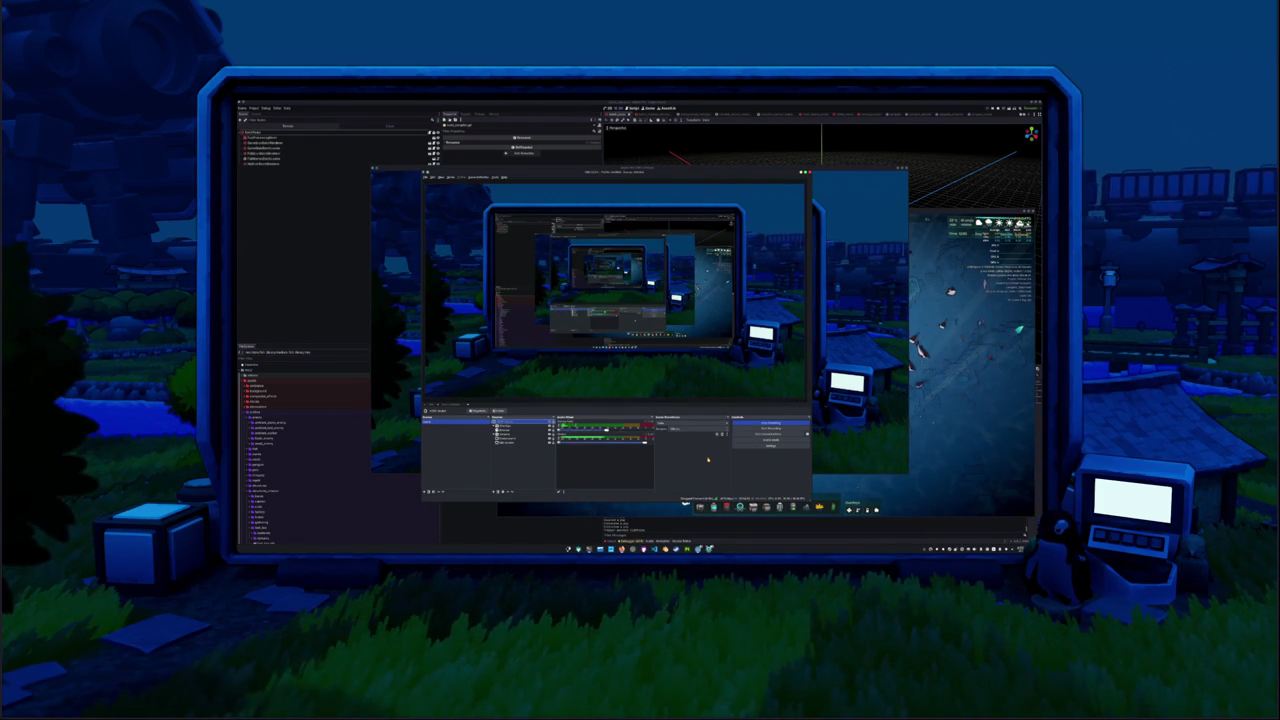
{"action": "left_click_drag", "start_coordinate": [613, 176], "coordinate": [489, 177]}
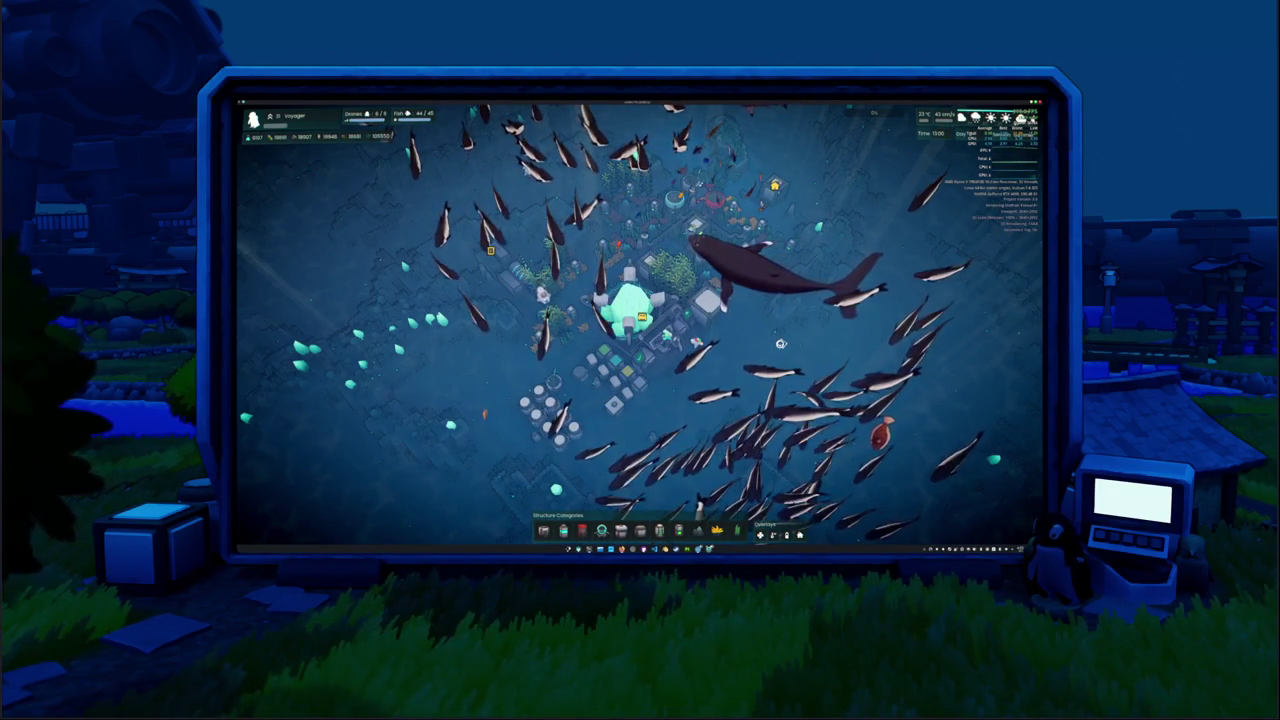
Pan south past the underwater base, zoom in, and toggle the btop terminal overlay with F12.
{"action": "key", "text": "s"}
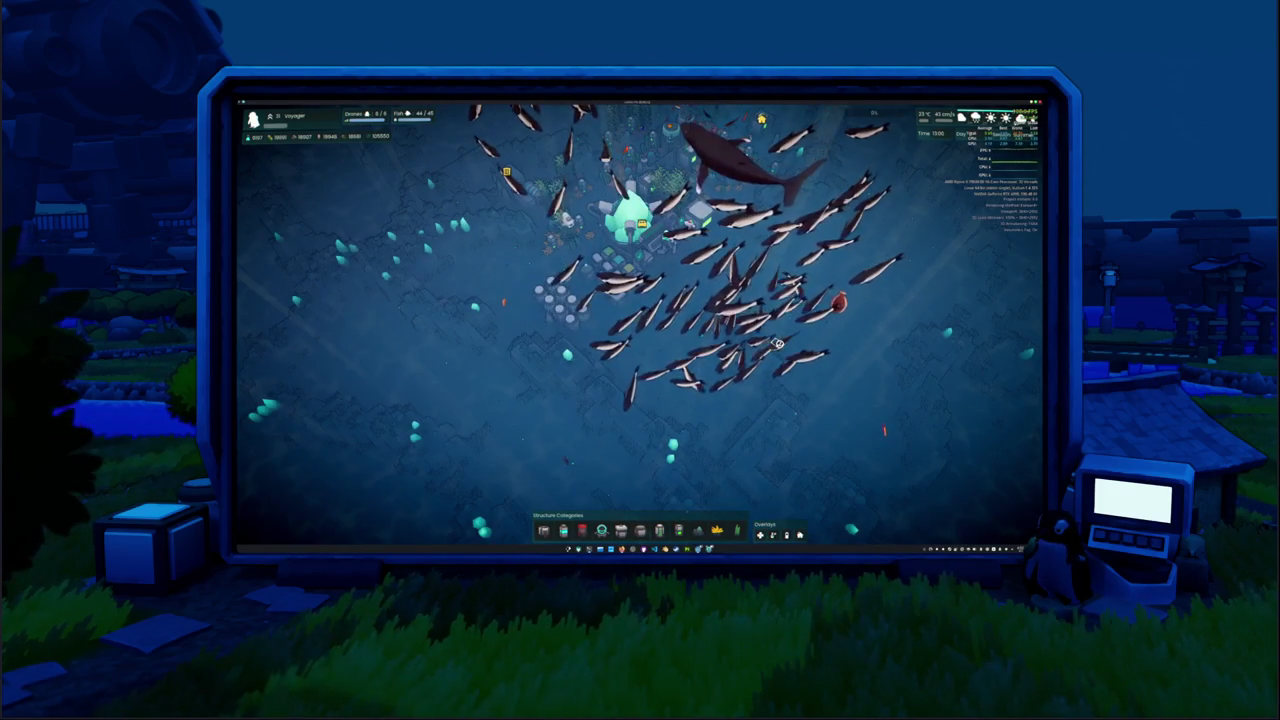
{"action": "key", "text": "s"}
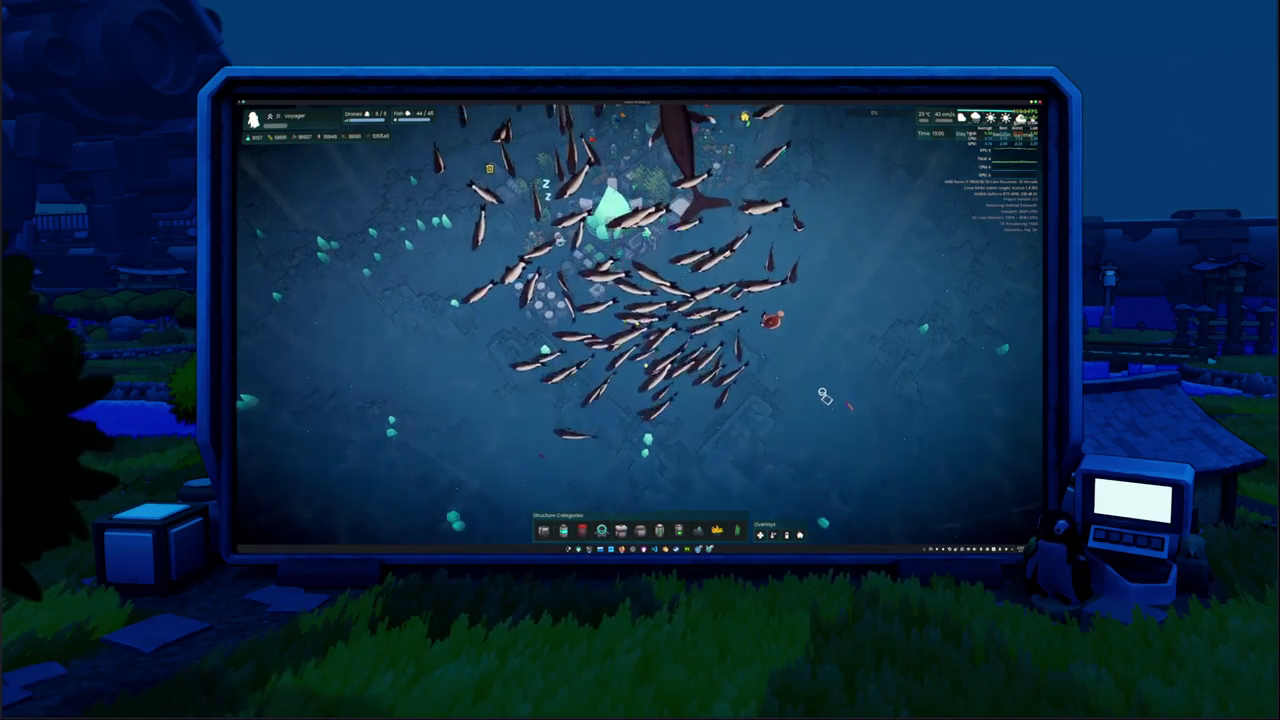
{"action": "scroll", "coordinate": [822, 397], "scroll_direction": "up", "scroll_amount": 3}
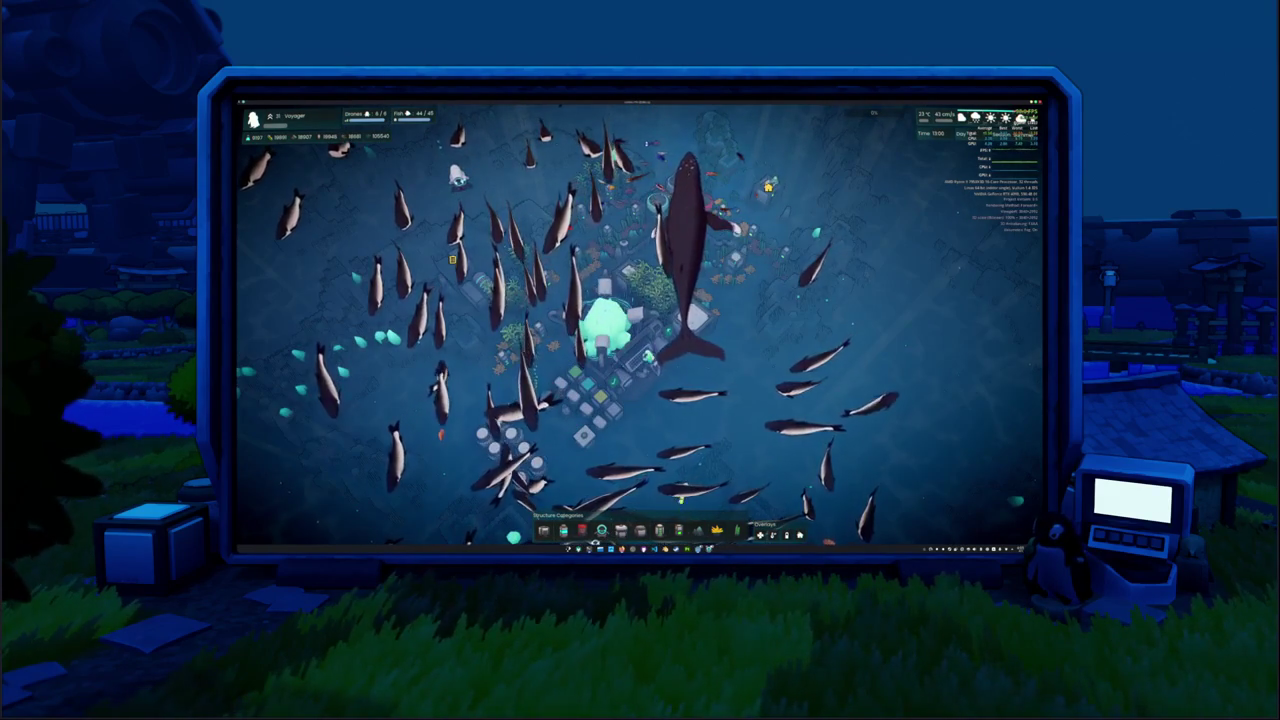
{"action": "key", "text": "F12"}
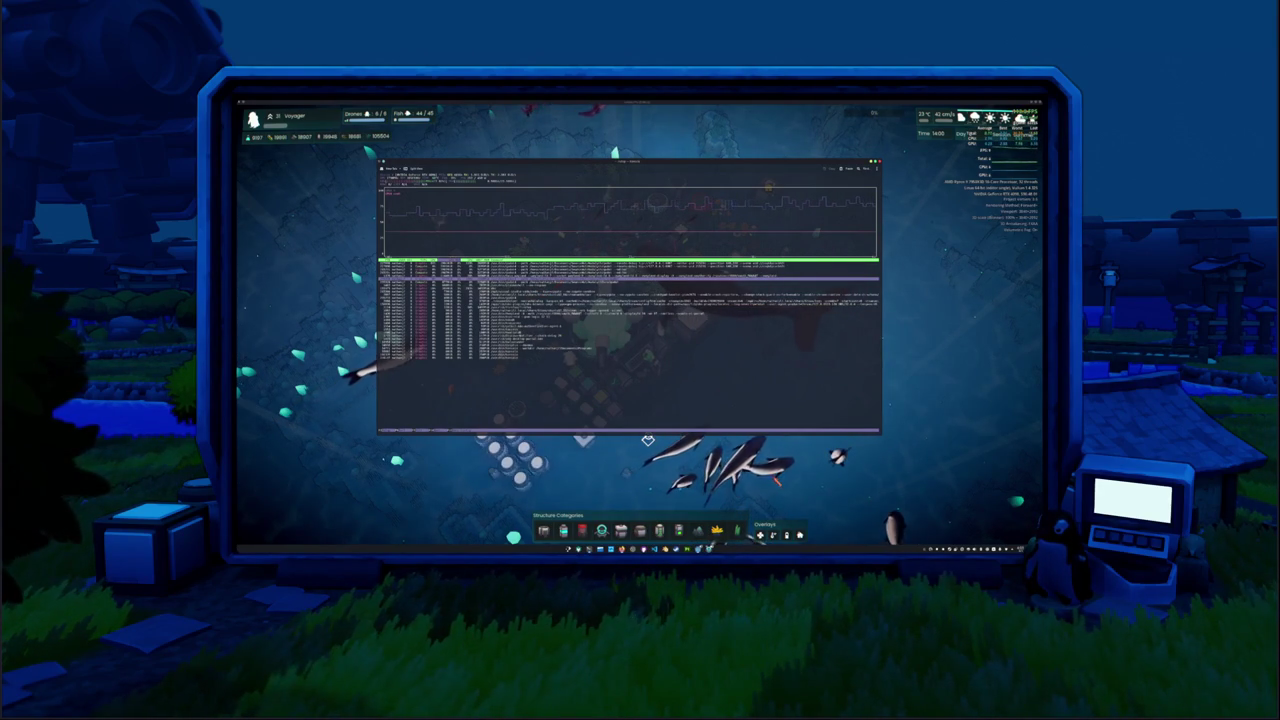
Hide the terminal overlay and zoom in and out around the fish school, panning right.
{"action": "left_click", "coordinate": [647, 440]}
{"action": "scroll", "coordinate": [730, 452], "scroll_direction": "up", "scroll_amount": 5}
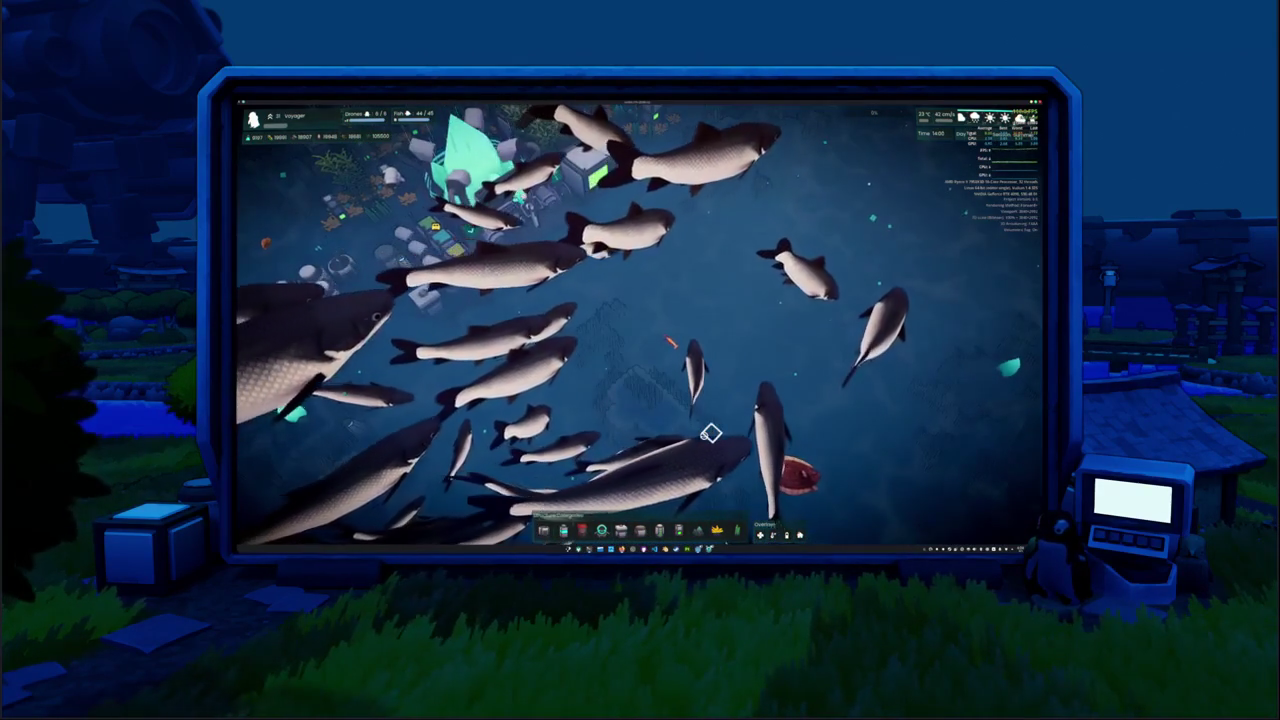
{"action": "scroll", "coordinate": [700, 436], "scroll_direction": "down", "scroll_amount": 5}
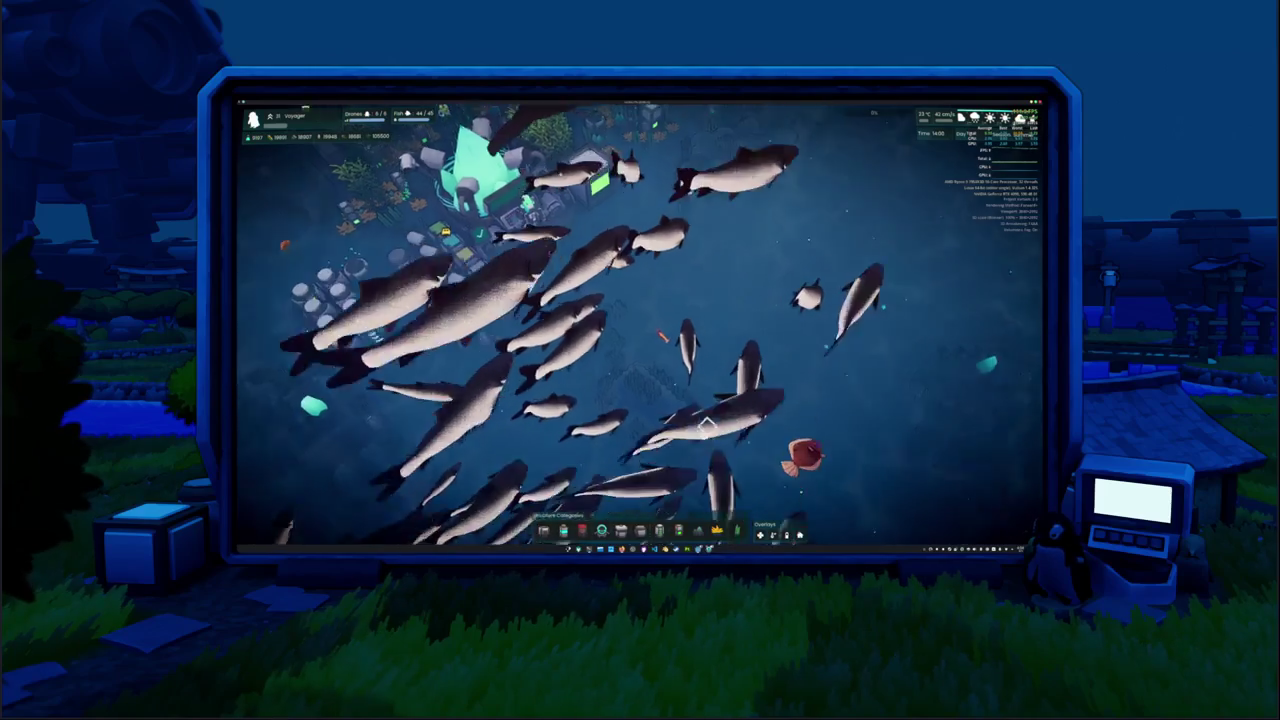
{"action": "scroll", "coordinate": [708, 430], "scroll_direction": "up", "scroll_amount": 5}
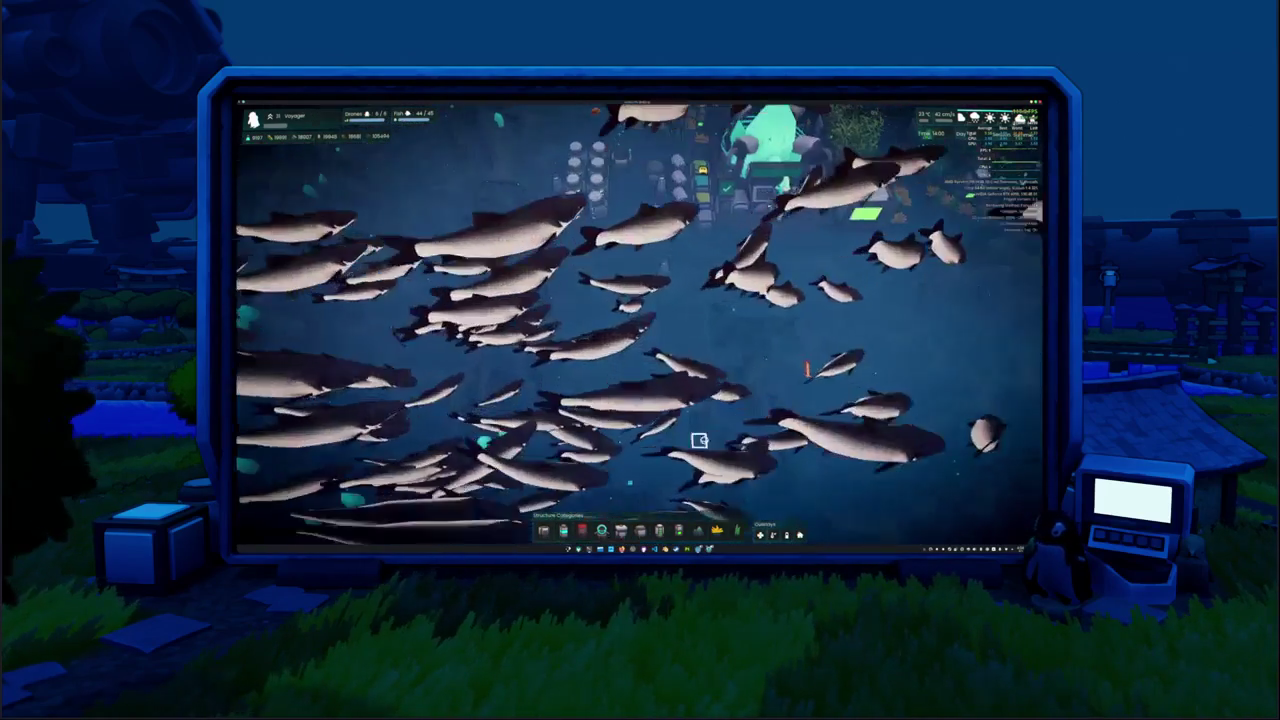
{"action": "scroll", "coordinate": [699, 440], "scroll_direction": "down", "scroll_amount": 3}
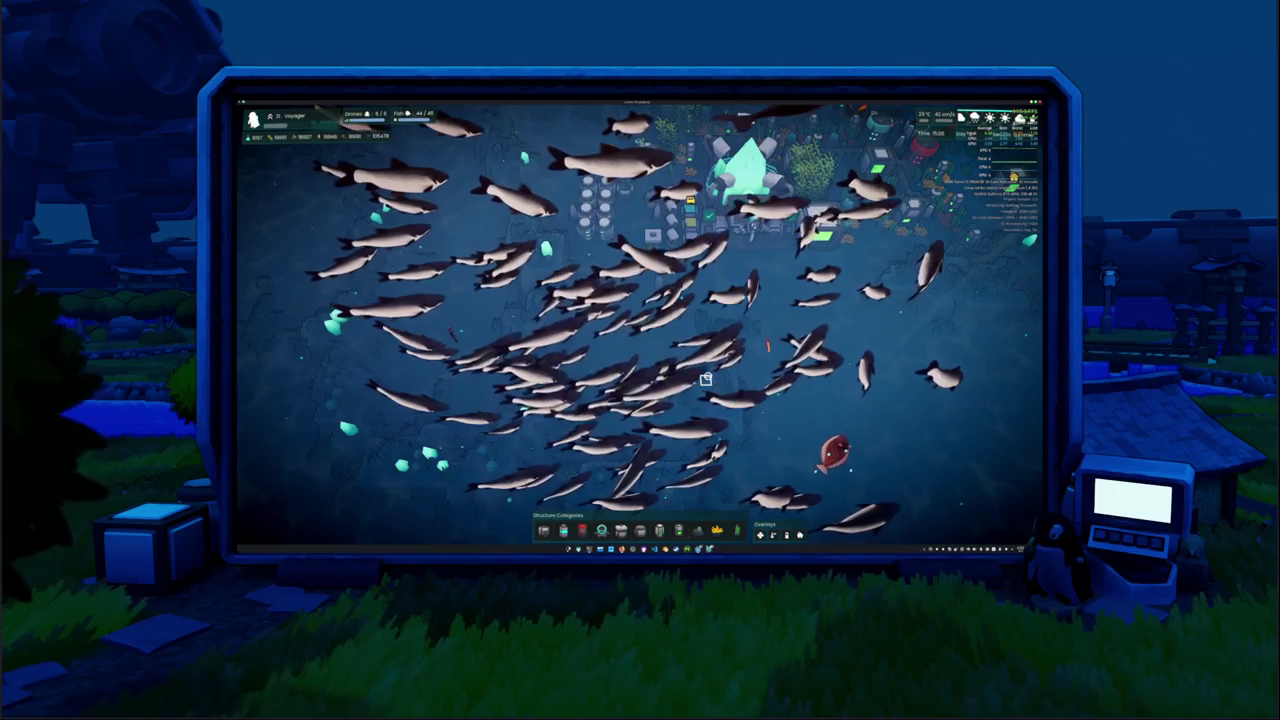
{"action": "key", "text": "d"}
{"action": "scroll", "coordinate": [692, 374], "scroll_direction": "down", "scroll_amount": 2}
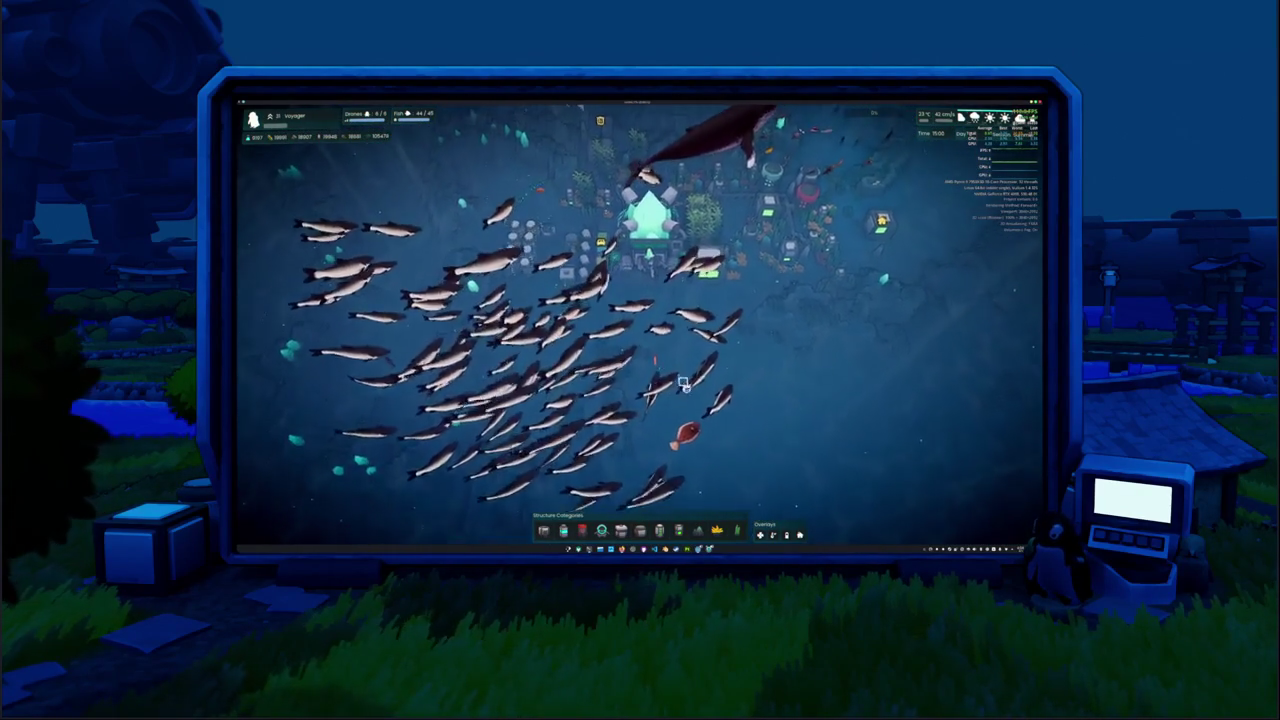
{"action": "scroll", "coordinate": [690, 385], "scroll_direction": "up", "scroll_amount": 3}
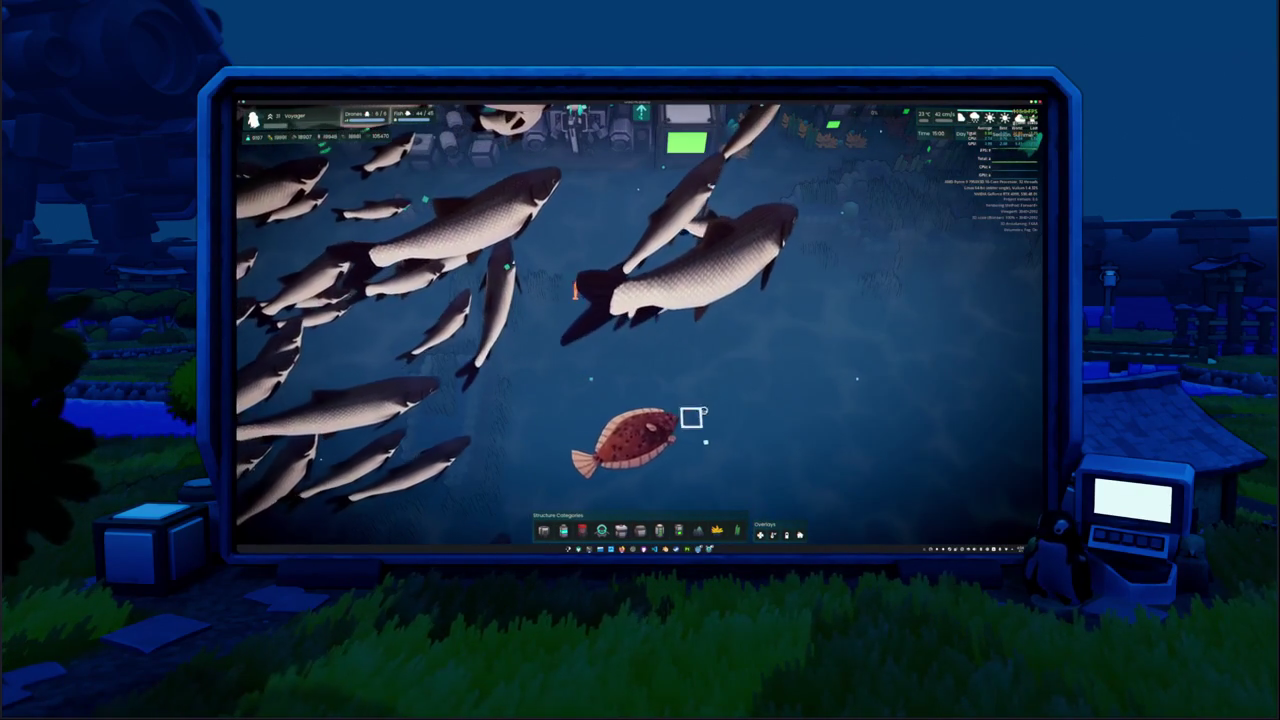
{"action": "scroll", "coordinate": [731, 399], "scroll_direction": "down", "scroll_amount": 3}
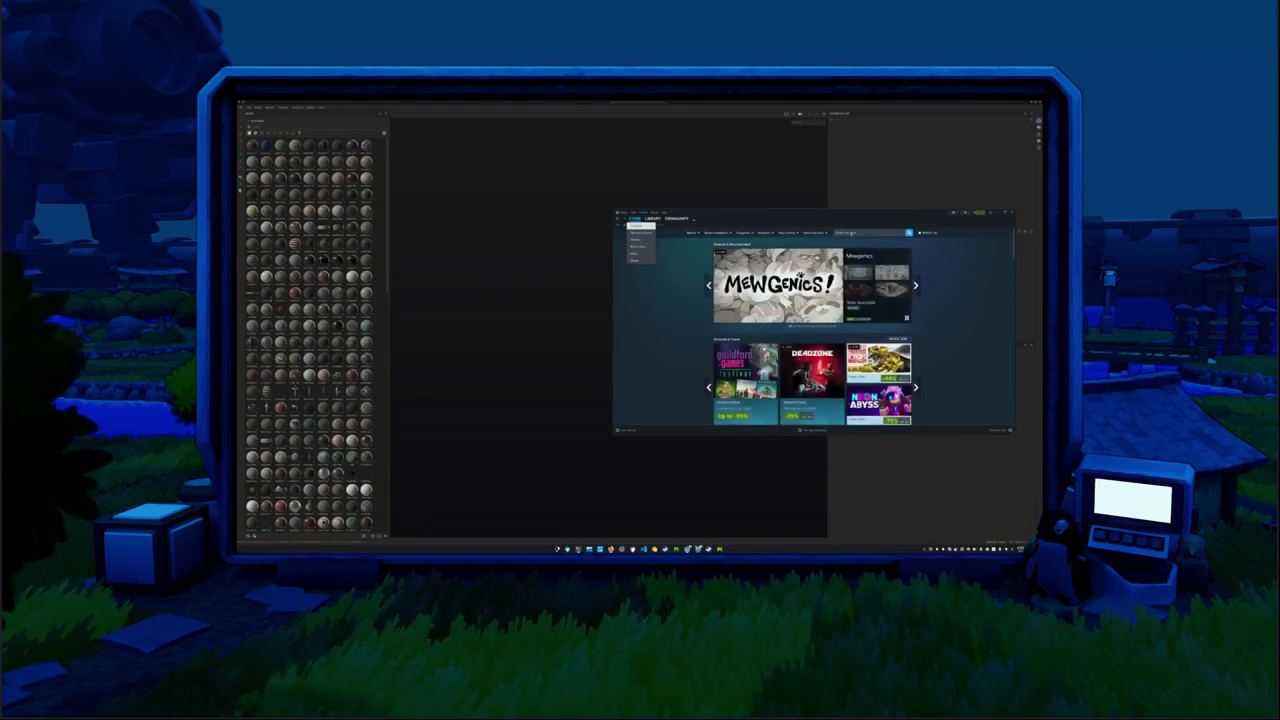
{"action": "left_click", "coordinate": [851, 233]}
{"action": "type", "text": "mew"}
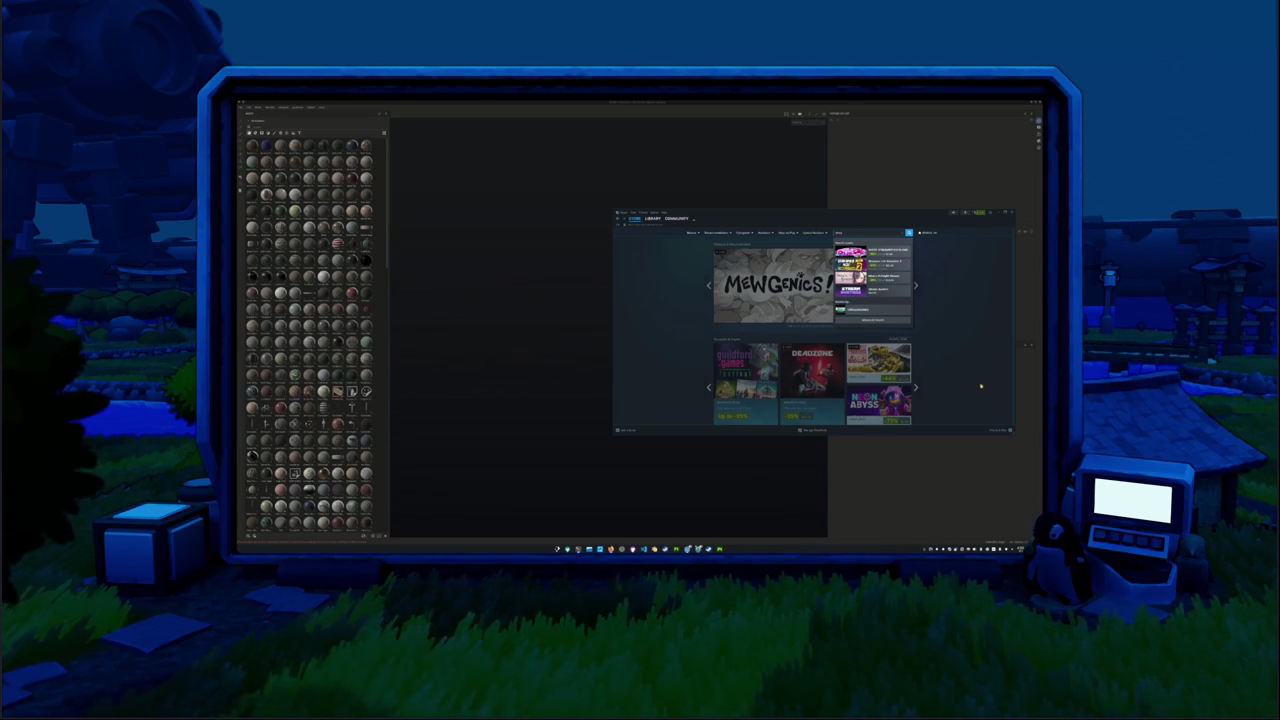
{"action": "key", "text": "Escape"}
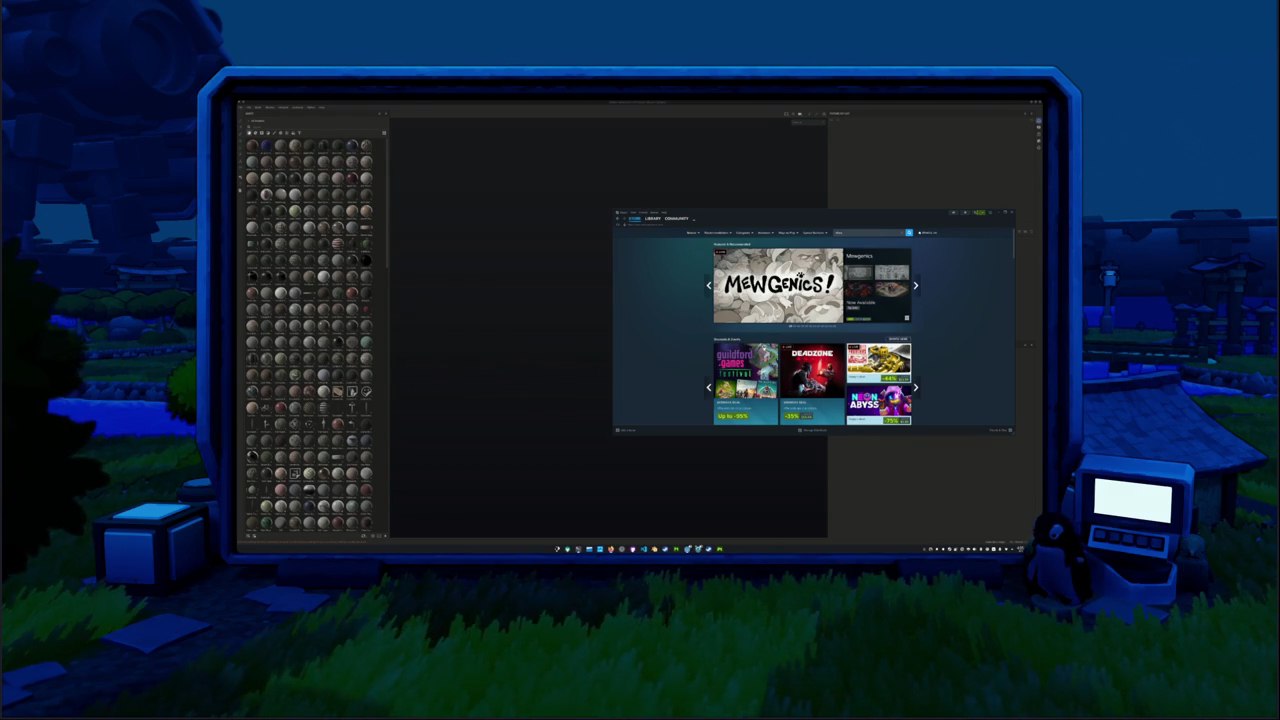
{"action": "left_click", "coordinate": [867, 232]}
{"action": "type", "text": "mew"}
{"action": "left_click", "coordinate": [870, 291]}
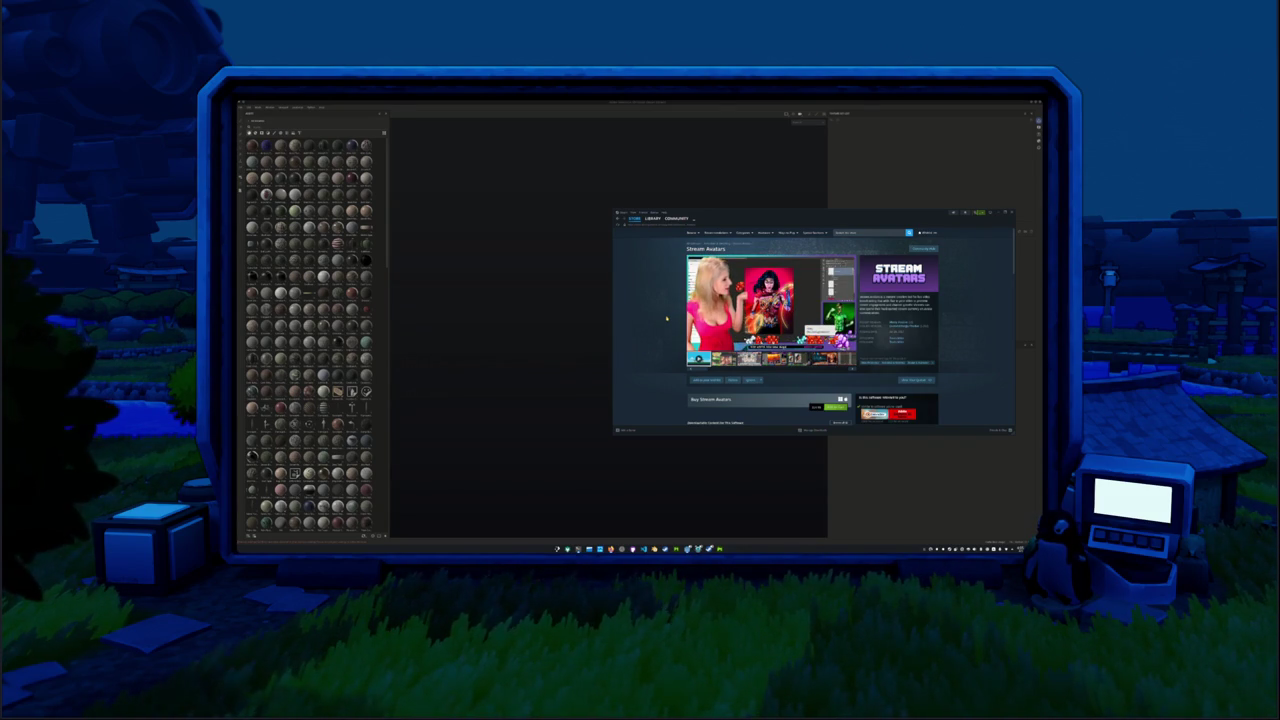
{"action": "mouse_move", "coordinate": [778, 322]}
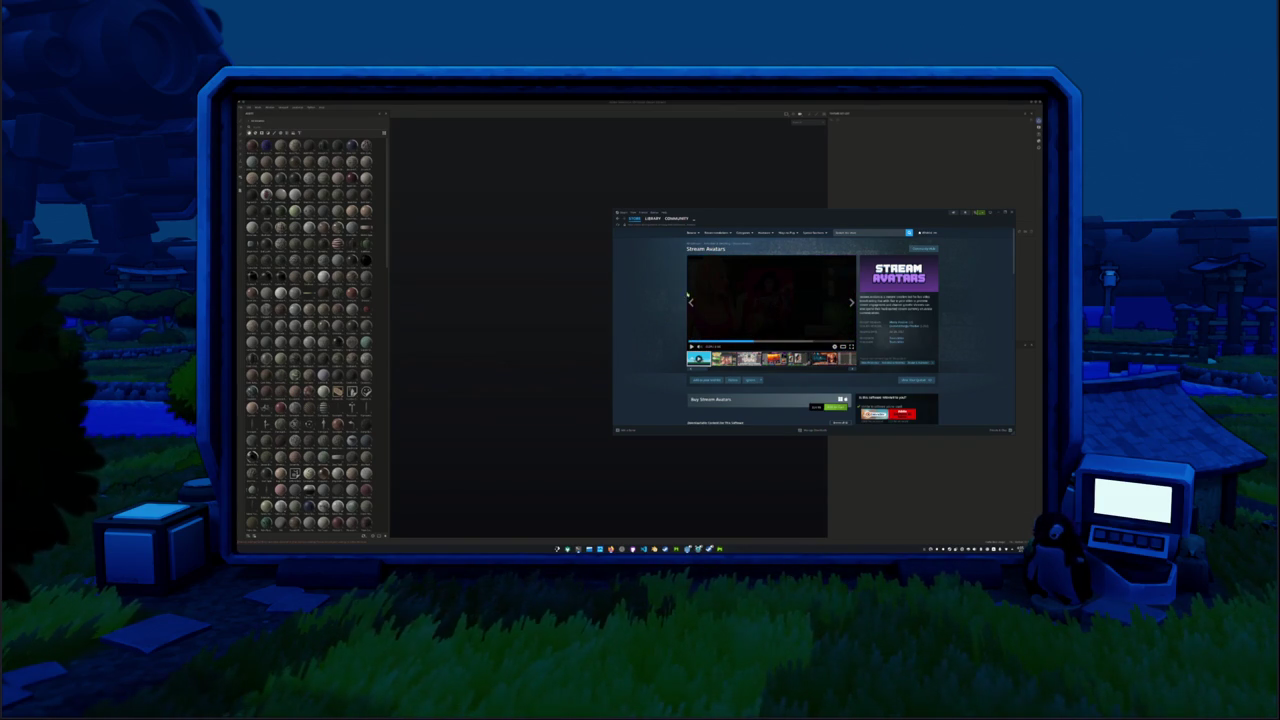
{"action": "left_click", "coordinate": [642, 226]}
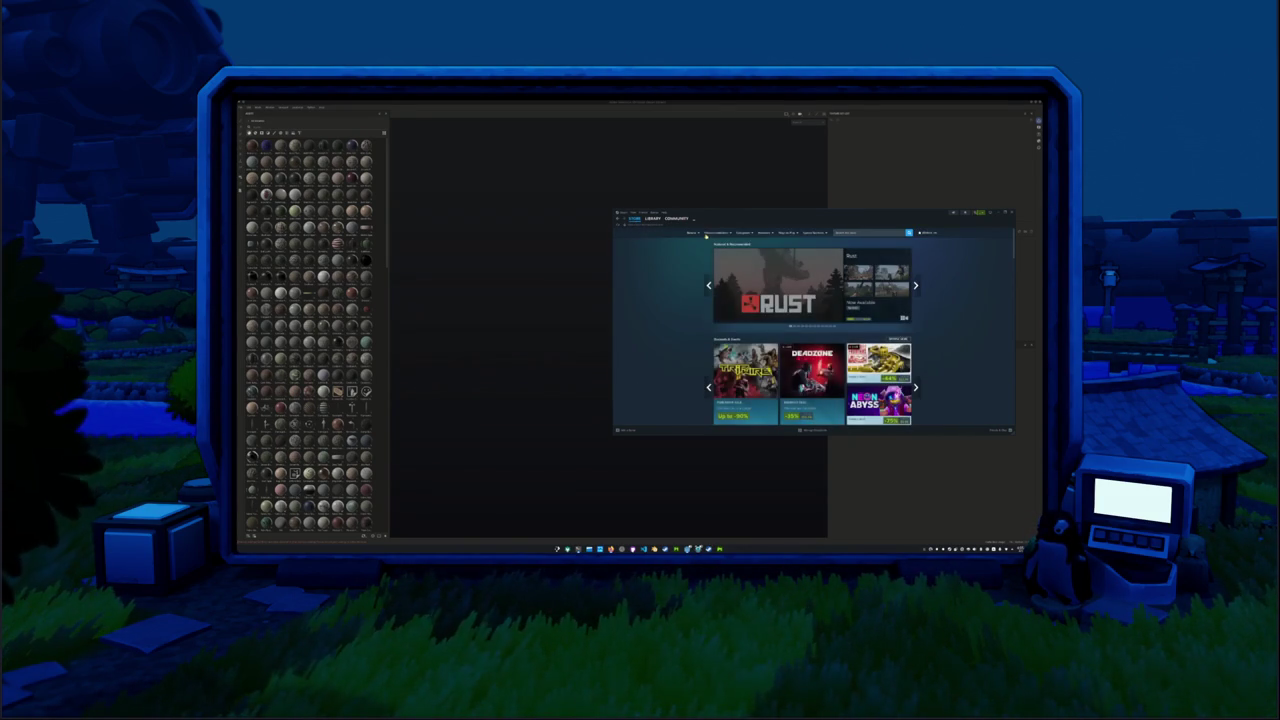
Close the Steam Store and welcome dialog, then open the existing fish texturing project.
{"action": "left_click", "coordinate": [1011, 212]}
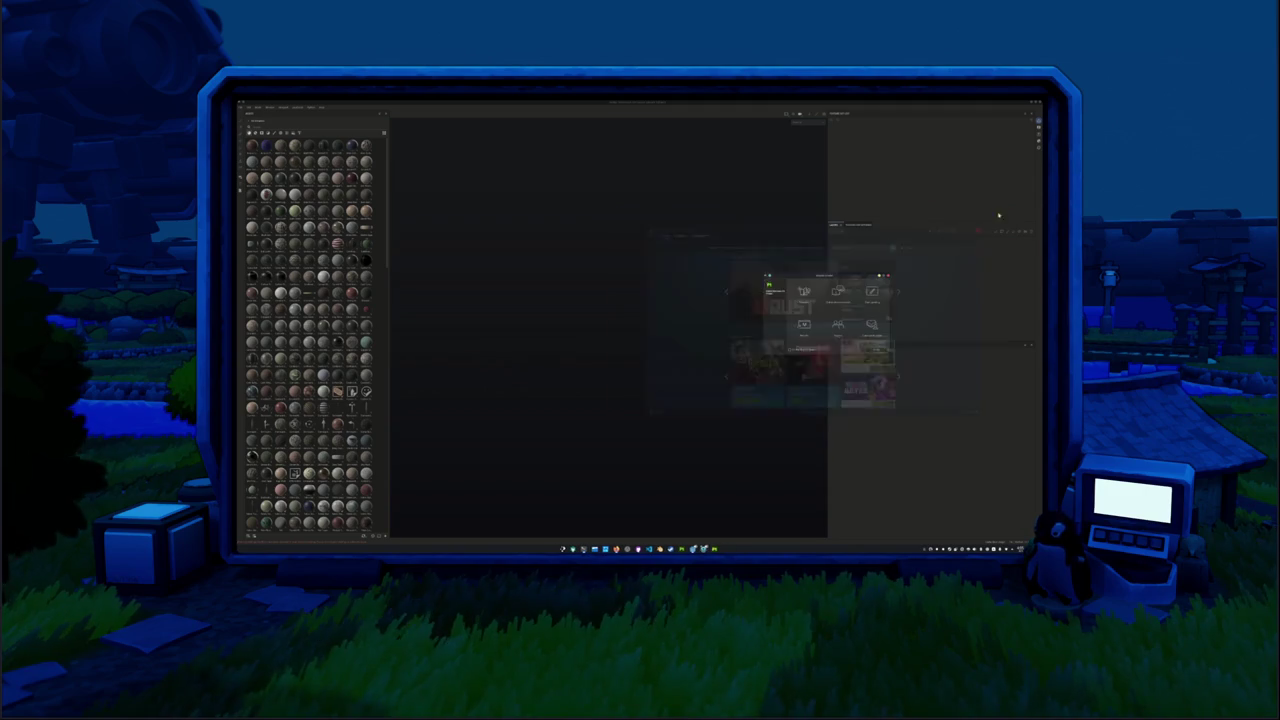
{"action": "left_click", "coordinate": [887, 275]}
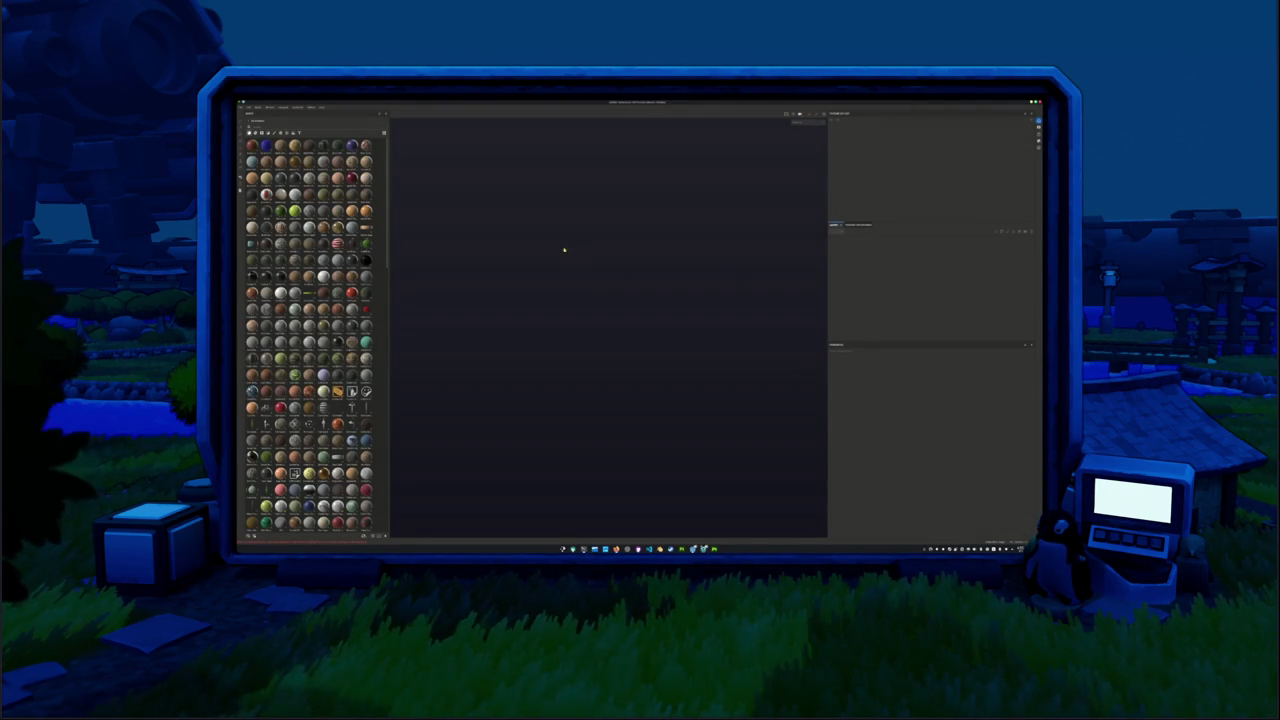
{"action": "left_click", "coordinate": [243, 108]}
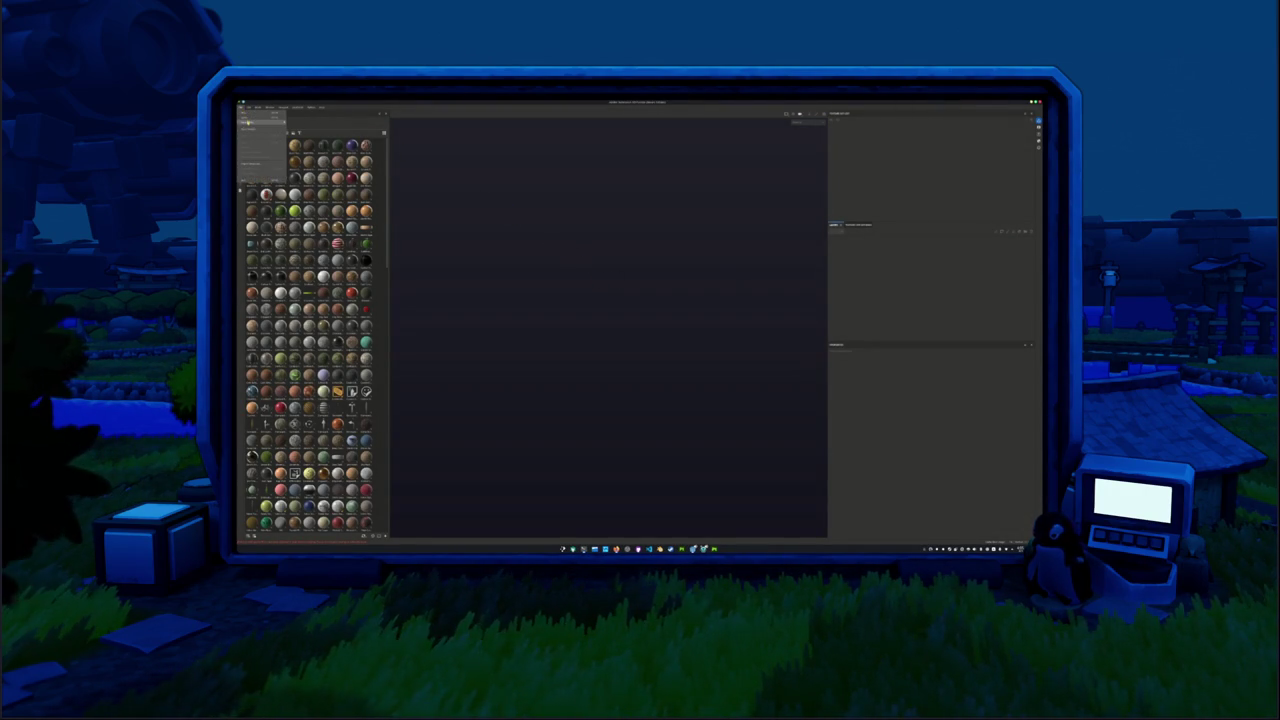
{"action": "left_click", "coordinate": [396, 146]}
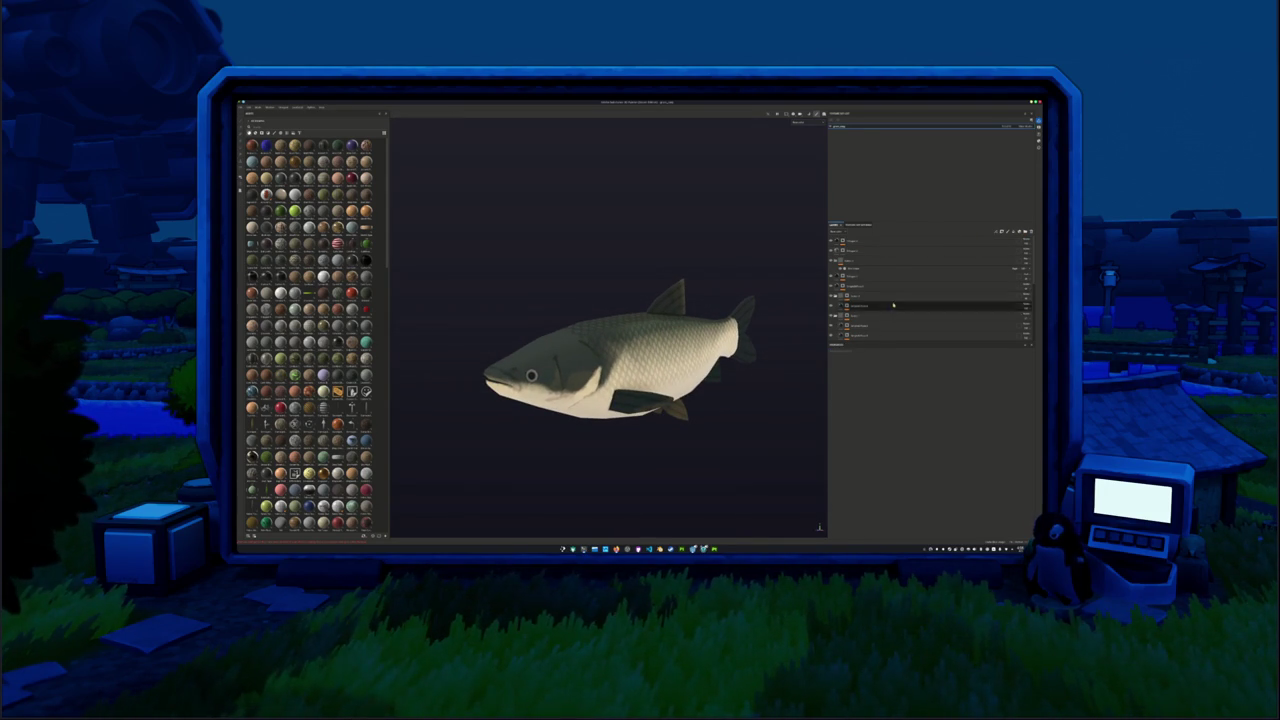
Expand the top layer group in the Layers panel and select its top layer.
{"action": "left_click", "coordinate": [861, 288]}
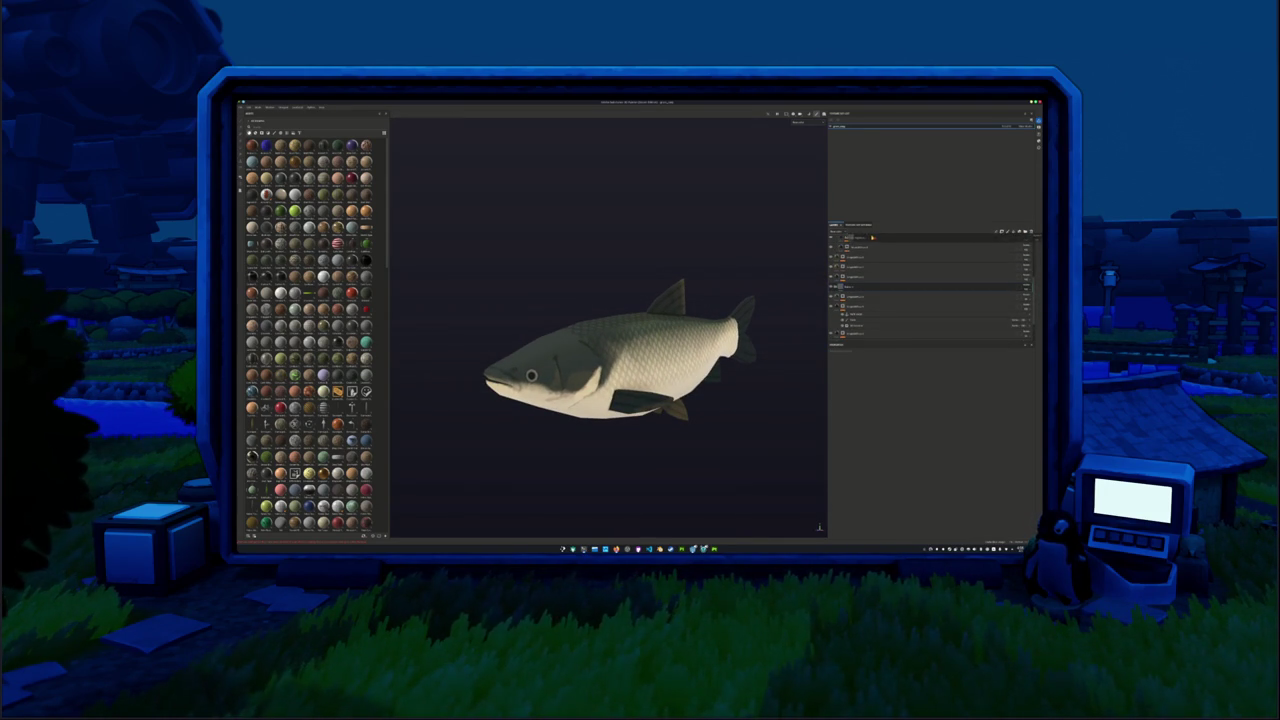
{"action": "left_click", "coordinate": [862, 238]}
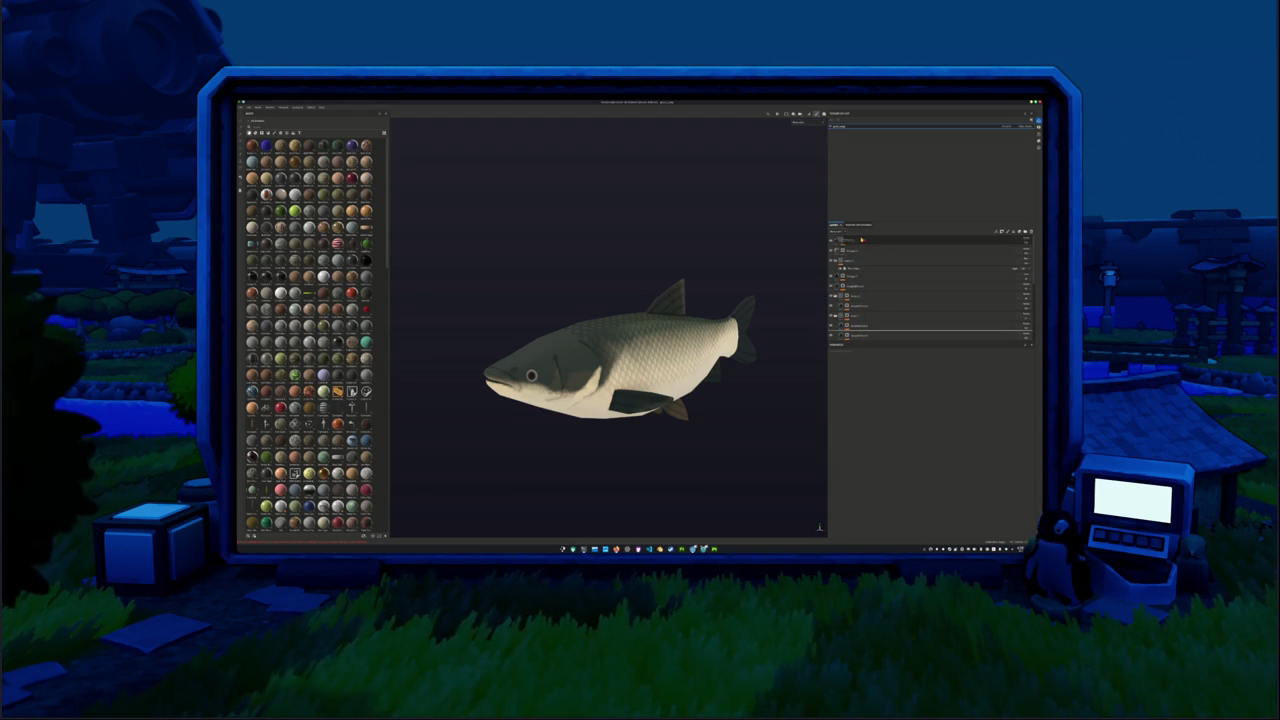
{"action": "left_click", "coordinate": [860, 239]}
{"action": "left_click", "coordinate": [859, 239]}
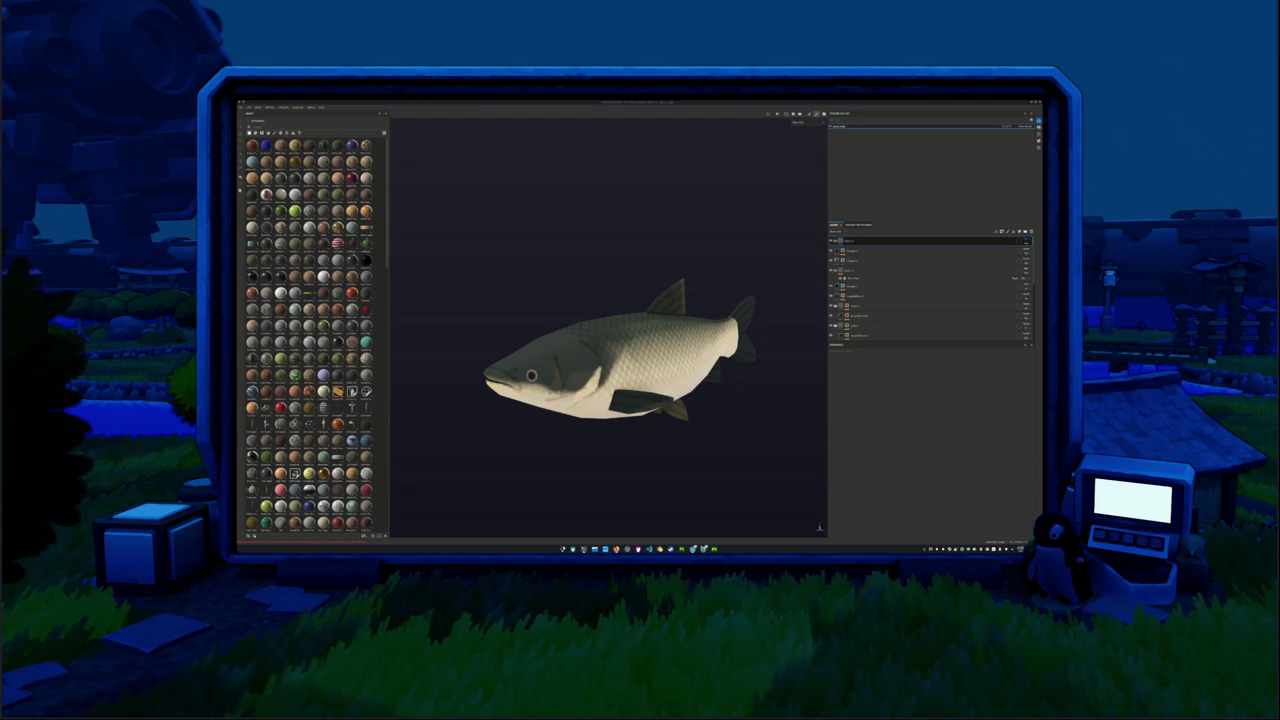
Add a filter to the top layer warming the fish toward yellow, then export the textures.
{"action": "scroll", "coordinate": [781, 275], "scroll_direction": "up", "scroll_amount": 3}
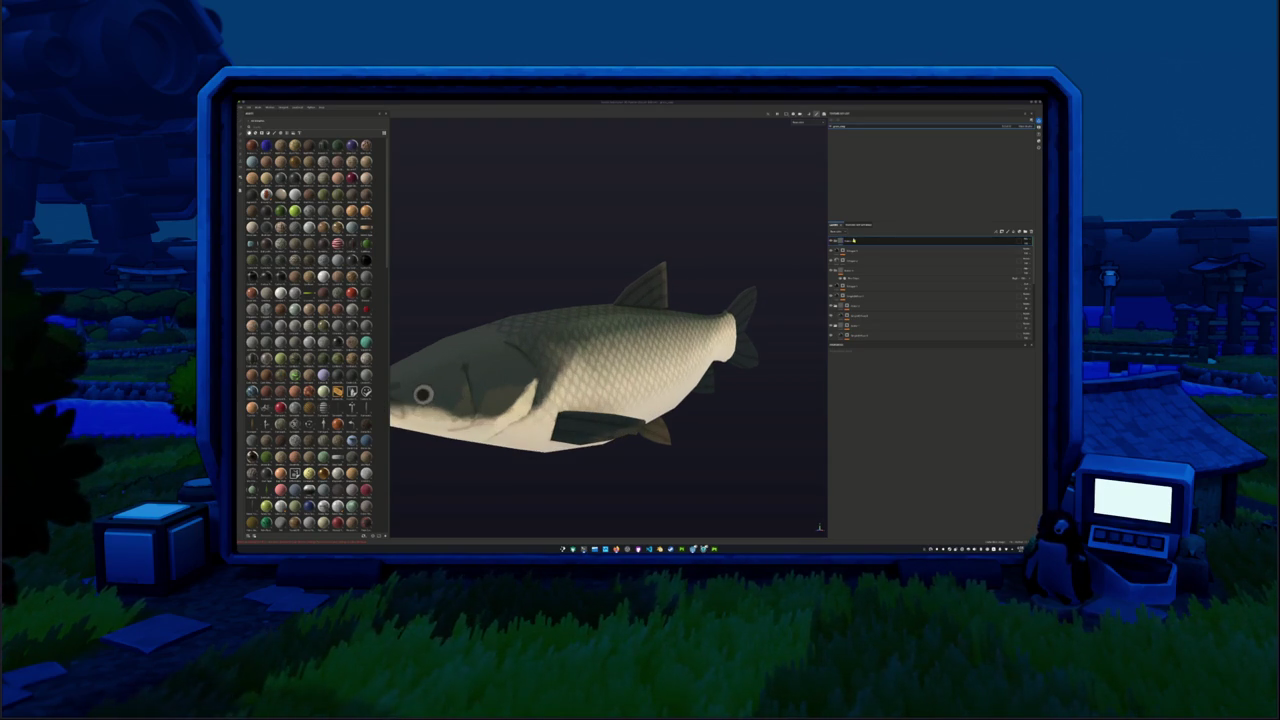
{"action": "right_click", "coordinate": [972, 245]}
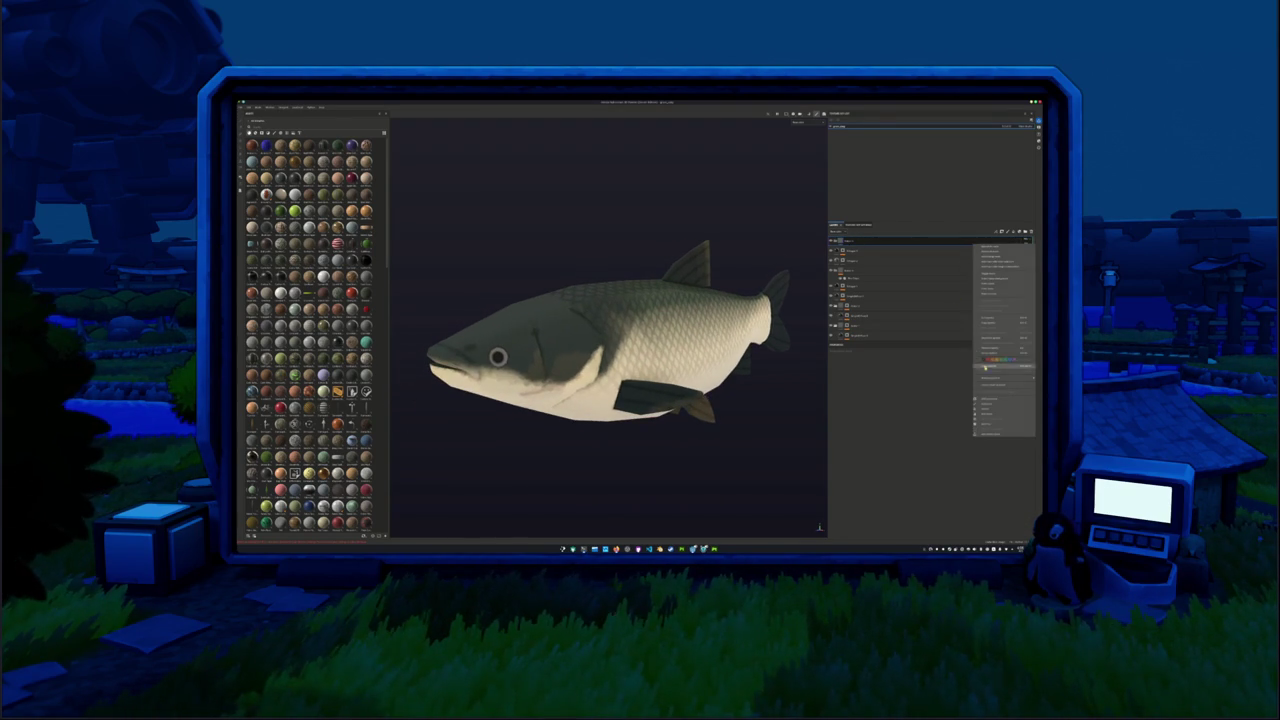
{"action": "left_click", "coordinate": [995, 424]}
{"action": "left_click", "coordinate": [946, 374]}
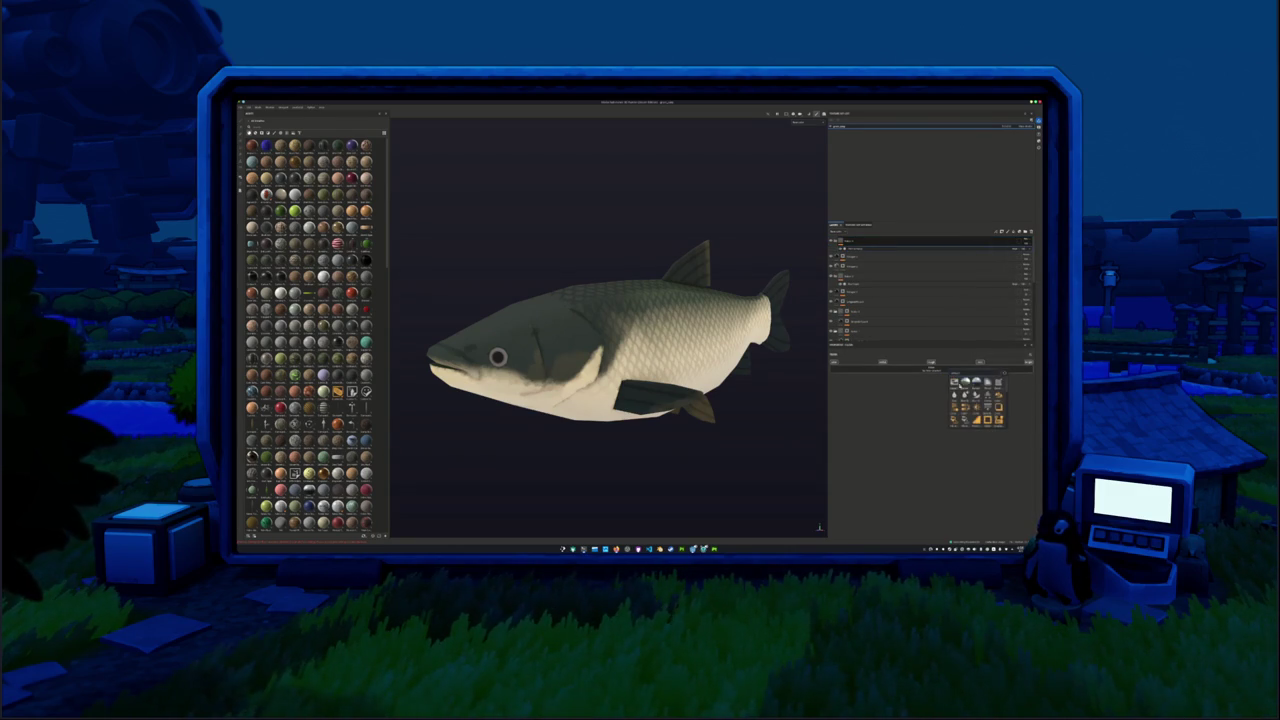
{"action": "left_click", "coordinate": [965, 390]}
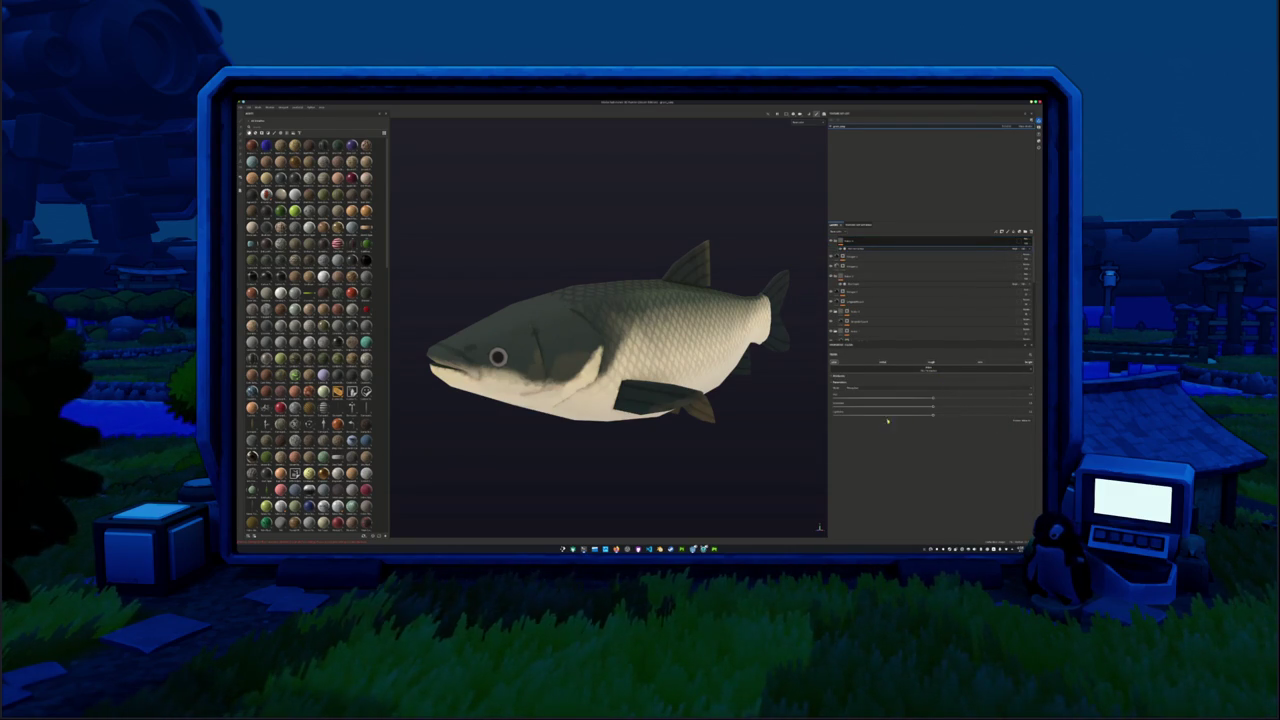
{"action": "mouse_move", "coordinate": [927, 408]}
{"action": "left_mouse_down"}
{"action": "mouse_move", "coordinate": [975, 404]}
{"action": "mouse_move", "coordinate": [937, 400]}
{"action": "left_mouse_up"}
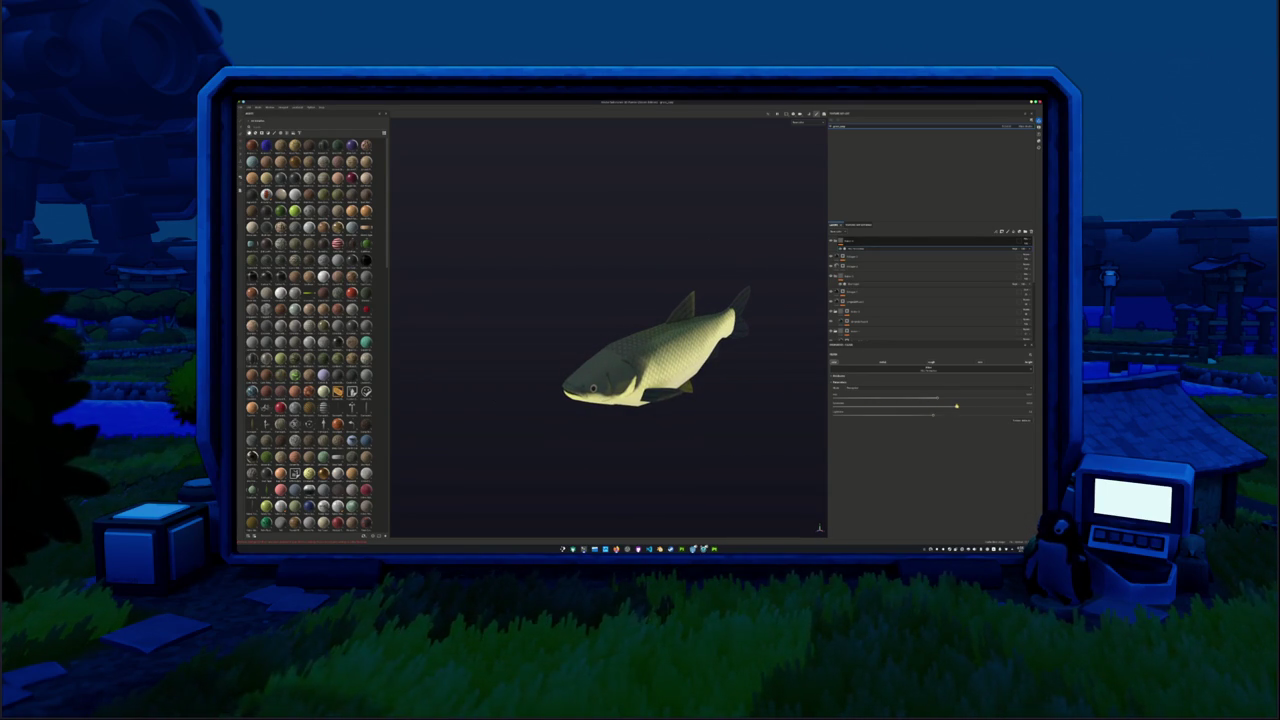
{"action": "key", "text": "ctrl+shift+e"}
{"action": "left_click", "coordinate": [740, 392]}
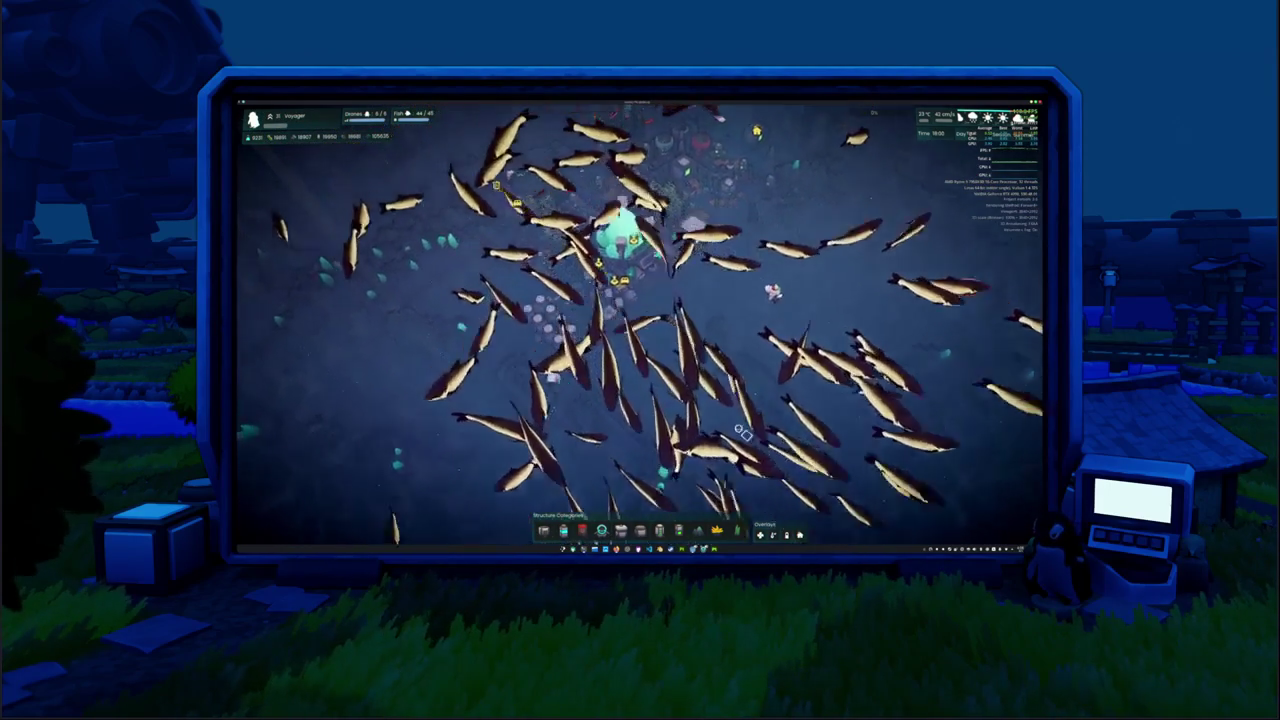
Toggle the HUD off and on with F1, then move the browser overlay left and enlarge it.
{"action": "key", "text": "F1"}
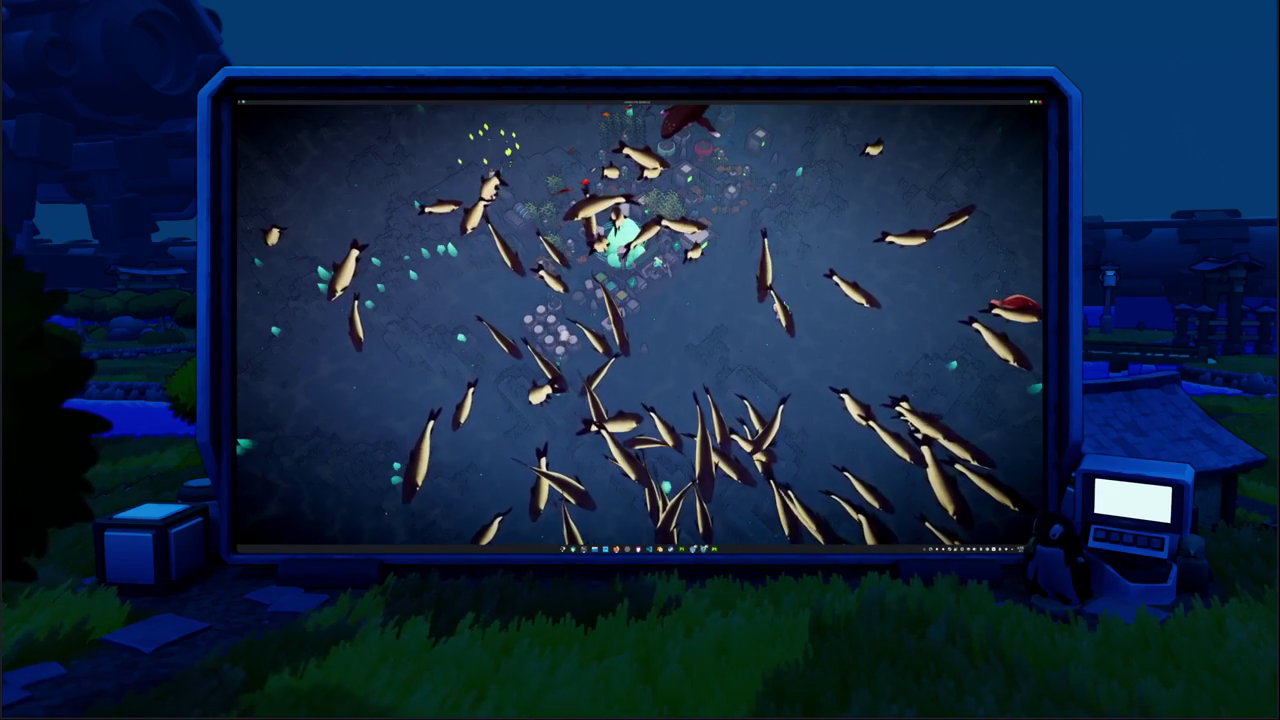
{"action": "key", "text": "F1"}
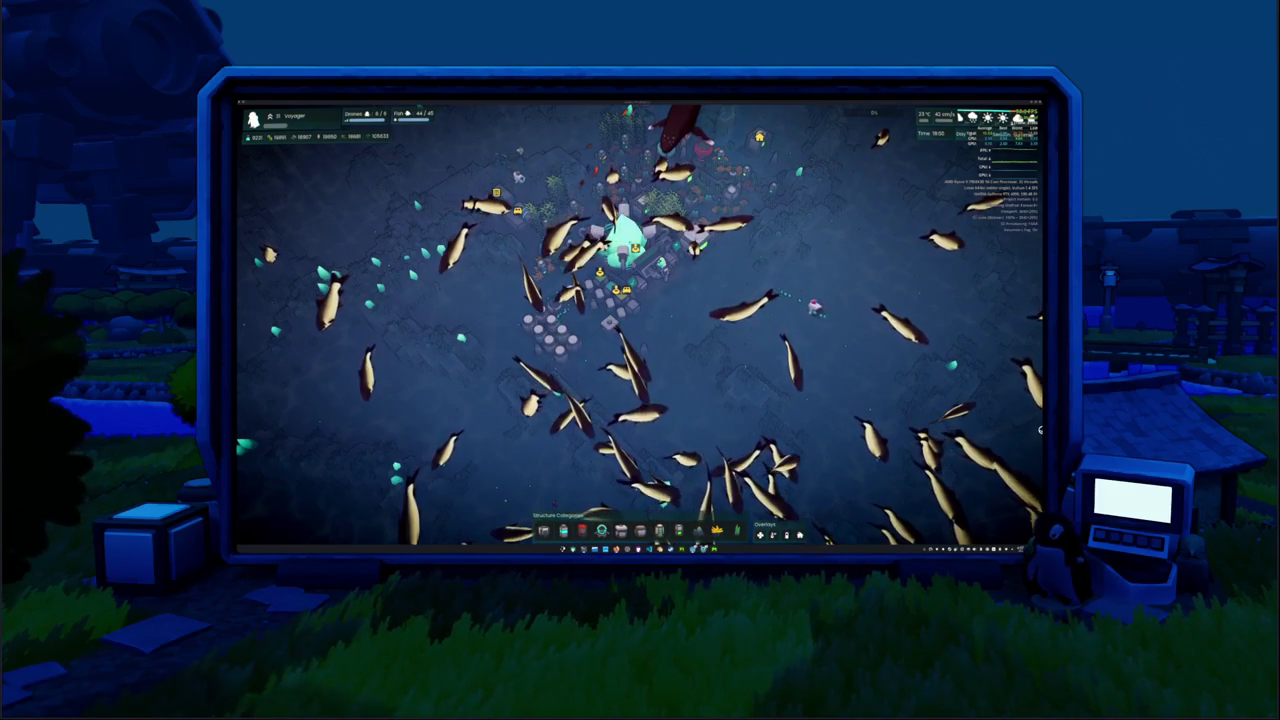
{"action": "mouse_move", "coordinate": [1036, 265]}
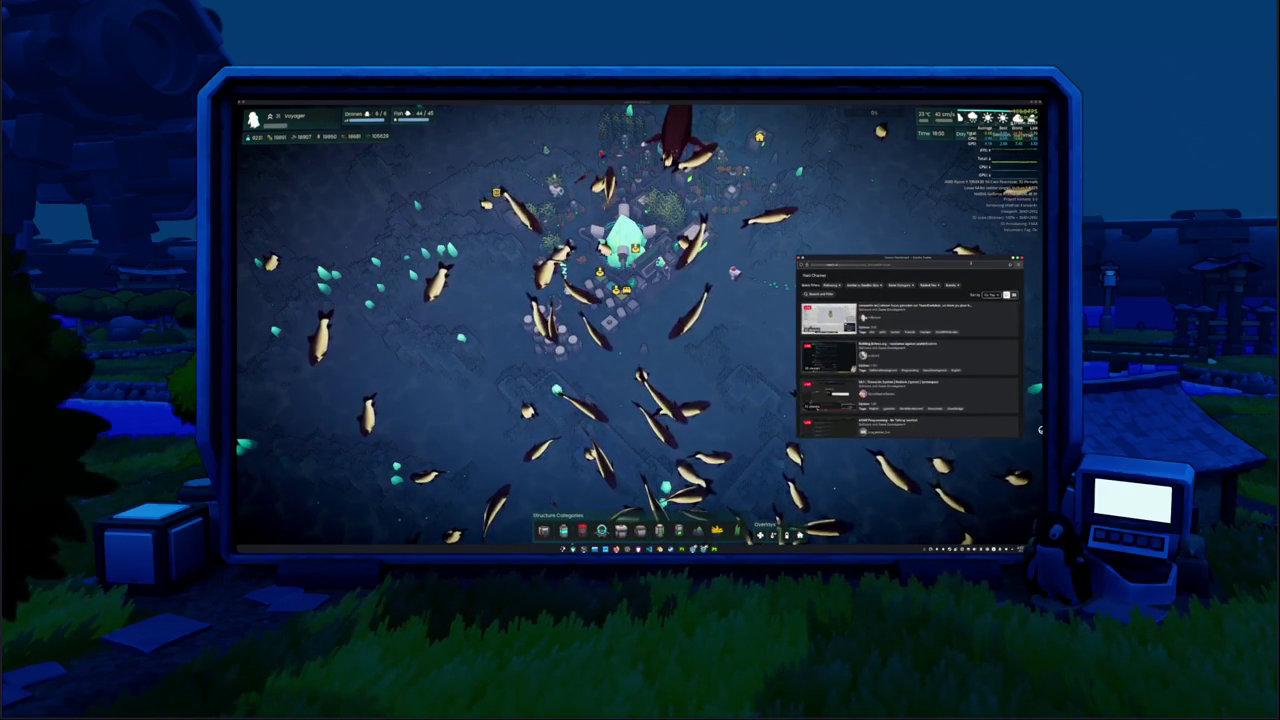
{"action": "left_click_drag", "start_coordinate": [970, 262], "coordinate": [889, 255]}
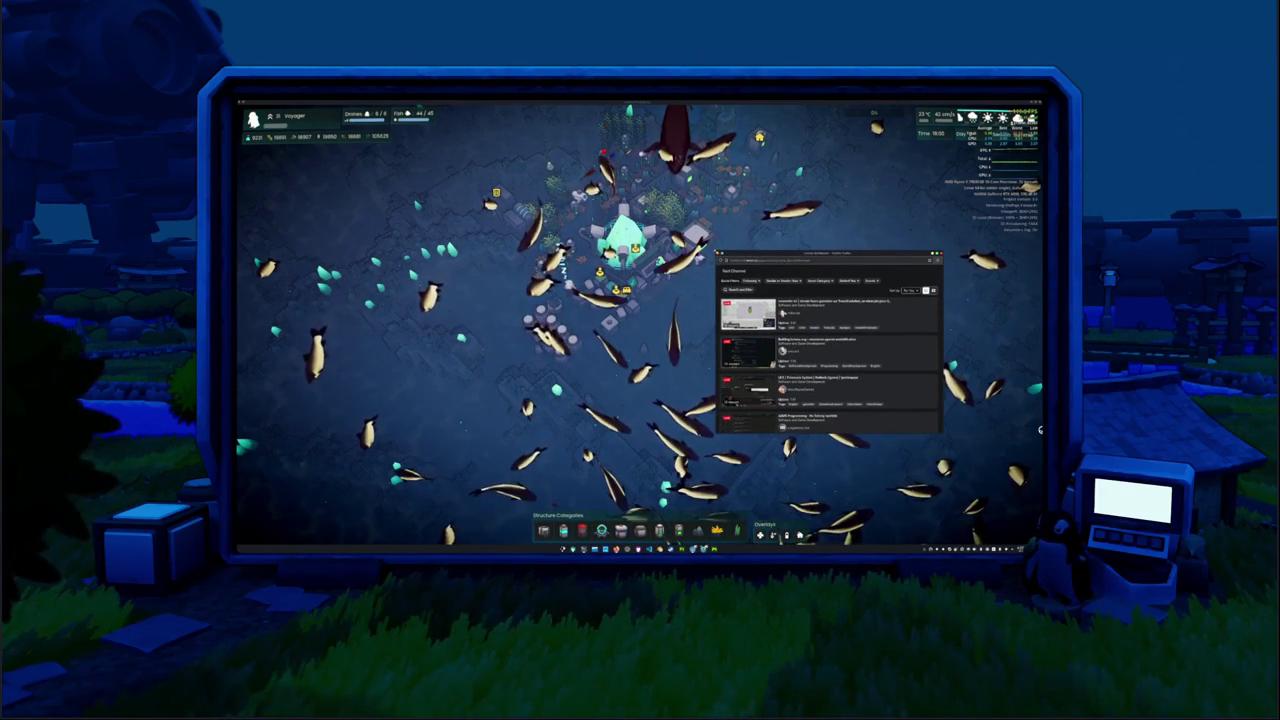
{"action": "left_click_drag", "start_coordinate": [715, 249], "coordinate": [671, 174]}
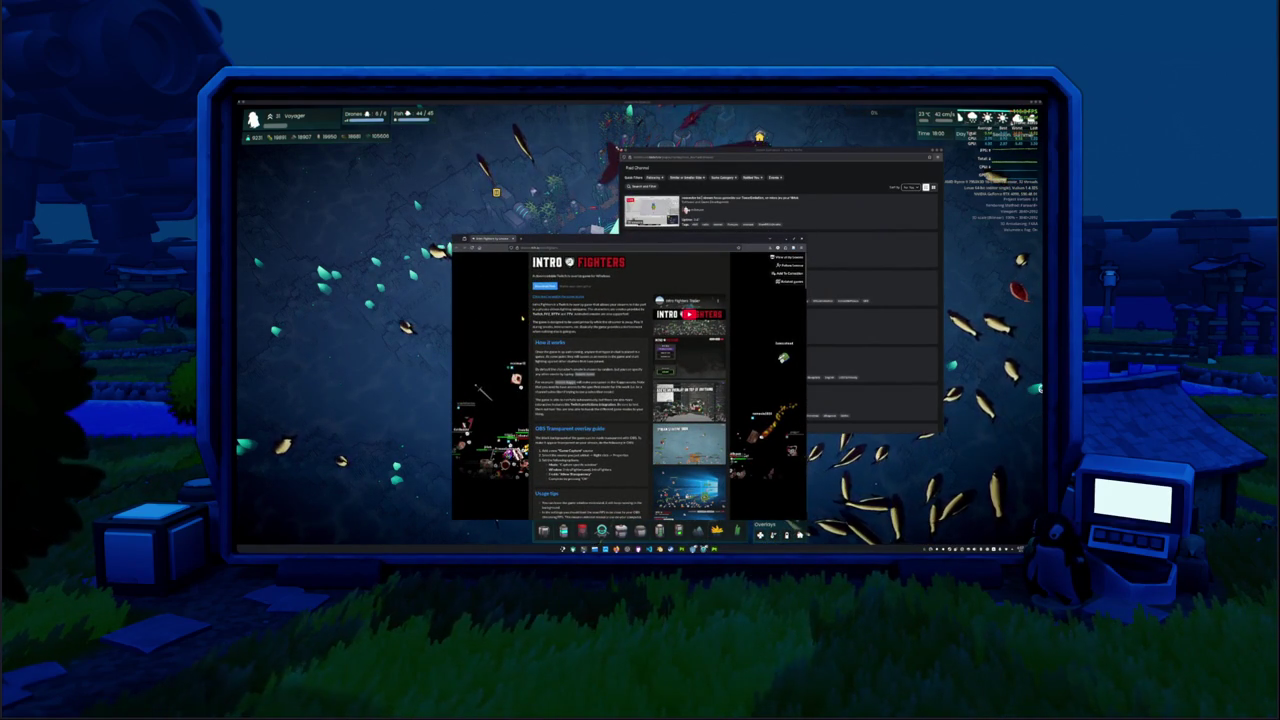
{"action": "scroll", "coordinate": [522, 316], "scroll_direction": "down", "scroll_amount": 5}
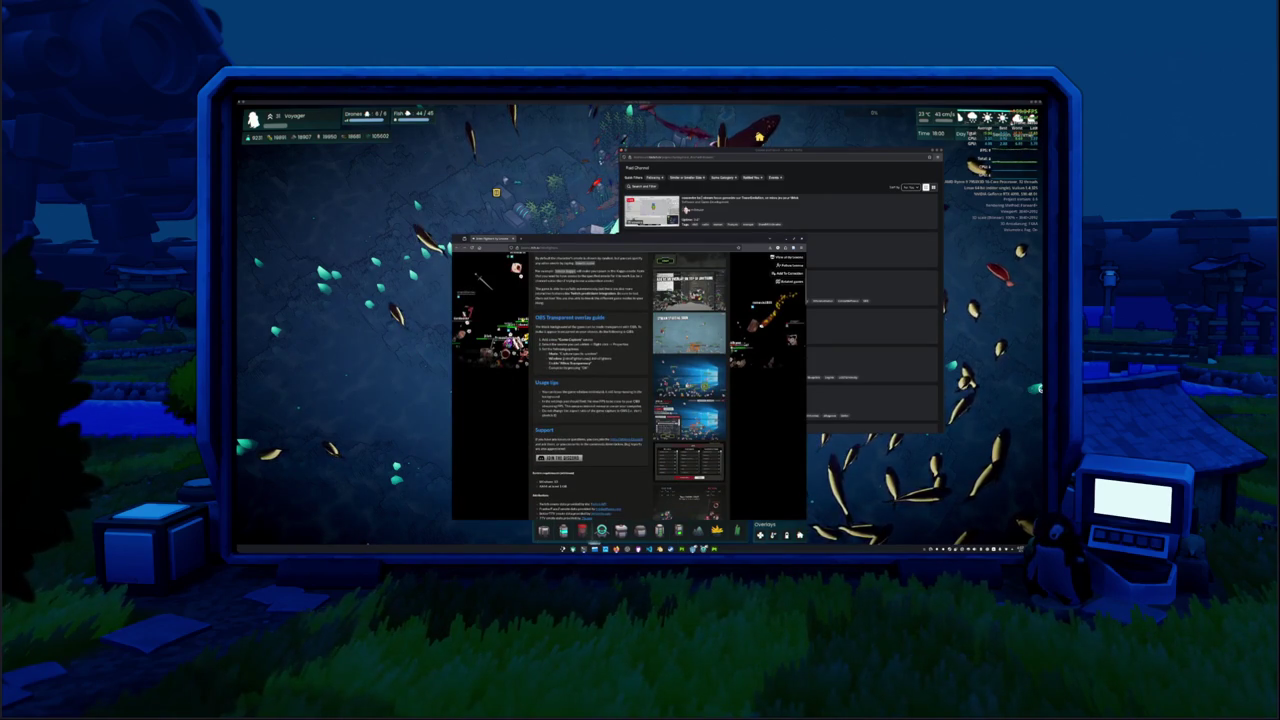
{"action": "scroll", "coordinate": [590, 380], "scroll_direction": "down", "scroll_amount": 1}
{"action": "scroll", "coordinate": [524, 322], "scroll_direction": "down", "scroll_amount": 1}
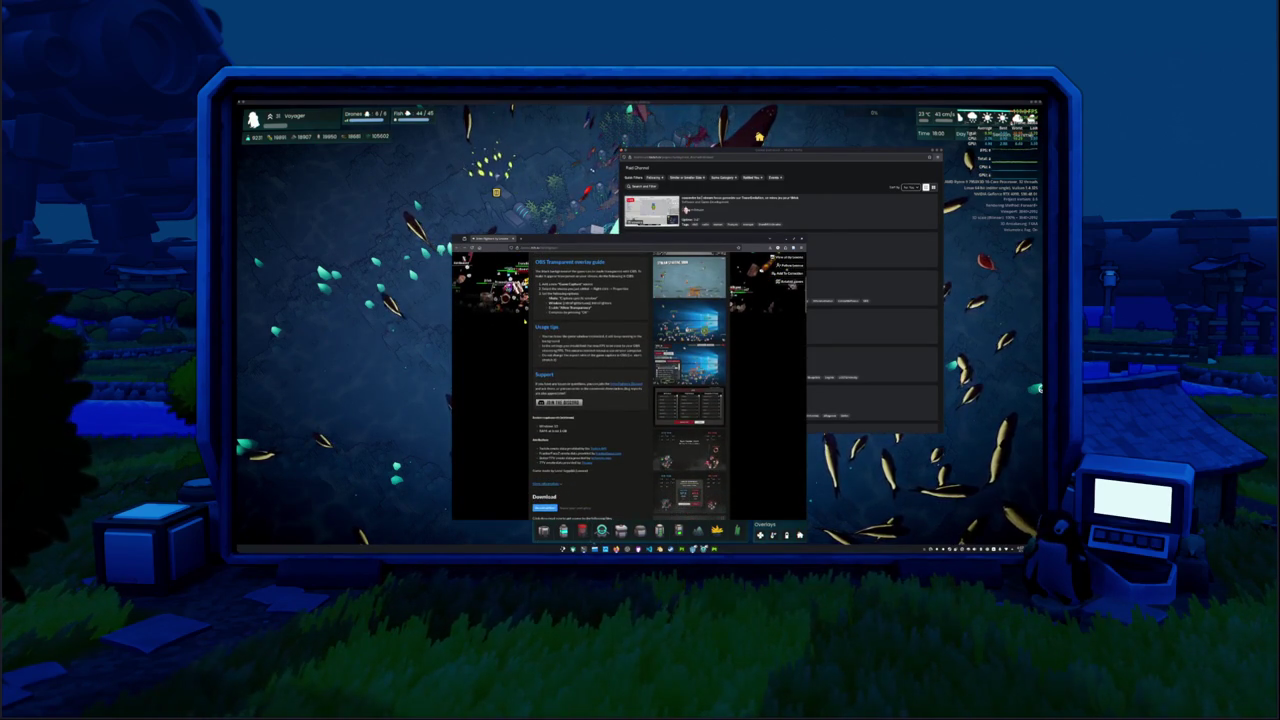
{"action": "scroll", "coordinate": [524, 322], "scroll_direction": "down", "scroll_amount": 2}
{"action": "scroll", "coordinate": [524, 322], "scroll_direction": "down", "scroll_amount": 5}
{"action": "scroll", "coordinate": [524, 322], "scroll_direction": "down", "scroll_amount": 4}
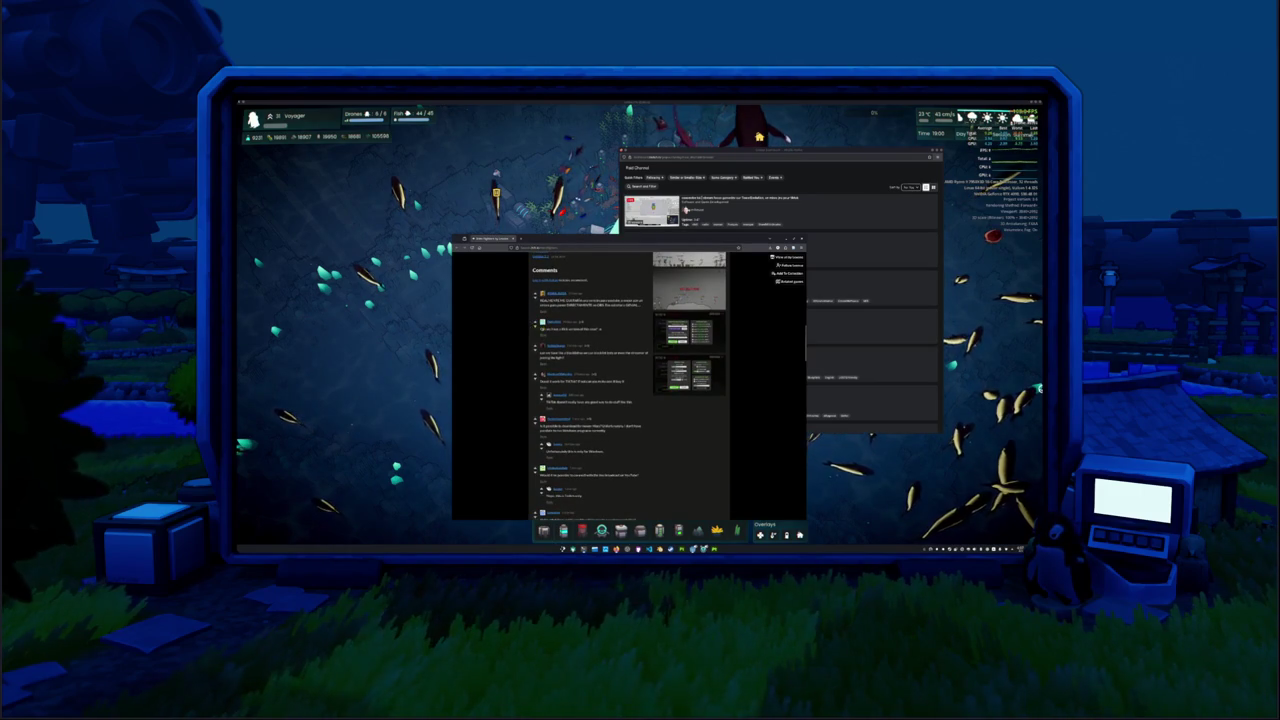
{"action": "mouse_move", "coordinate": [600, 329]}
{"action": "left_mouse_down"}
{"action": "mouse_move", "coordinate": [544, 329]}
{"action": "mouse_move", "coordinate": [607, 330]}
{"action": "left_mouse_up"}
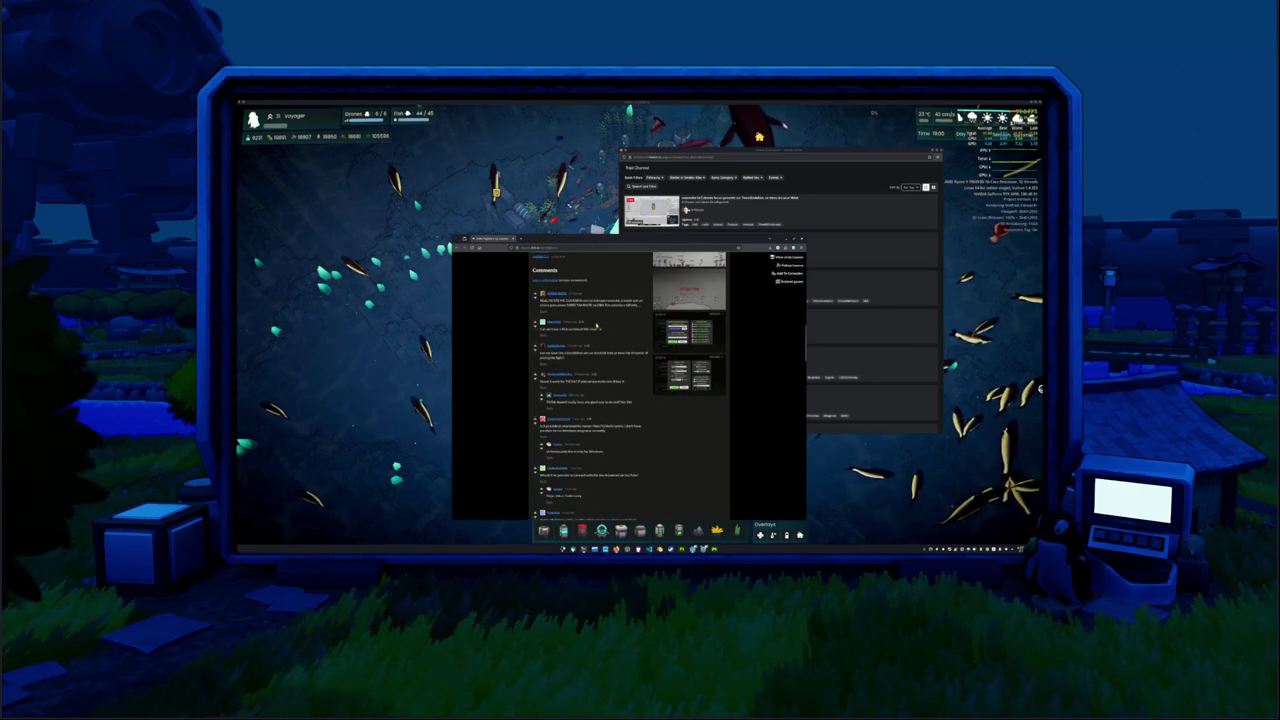
{"action": "scroll", "coordinate": [525, 341], "scroll_direction": "up", "scroll_amount": 5}
{"action": "scroll", "coordinate": [524, 341], "scroll_direction": "up", "scroll_amount": 3}
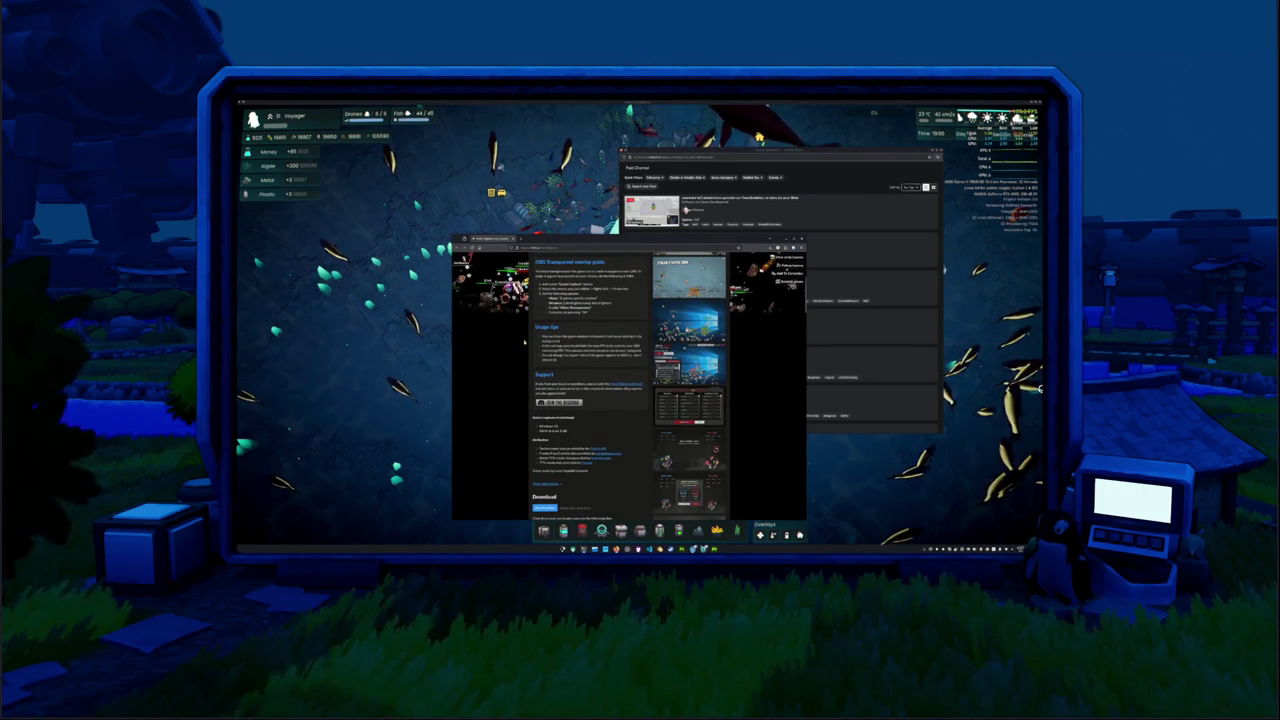
{"action": "scroll", "coordinate": [525, 341], "scroll_direction": "down", "scroll_amount": 1}
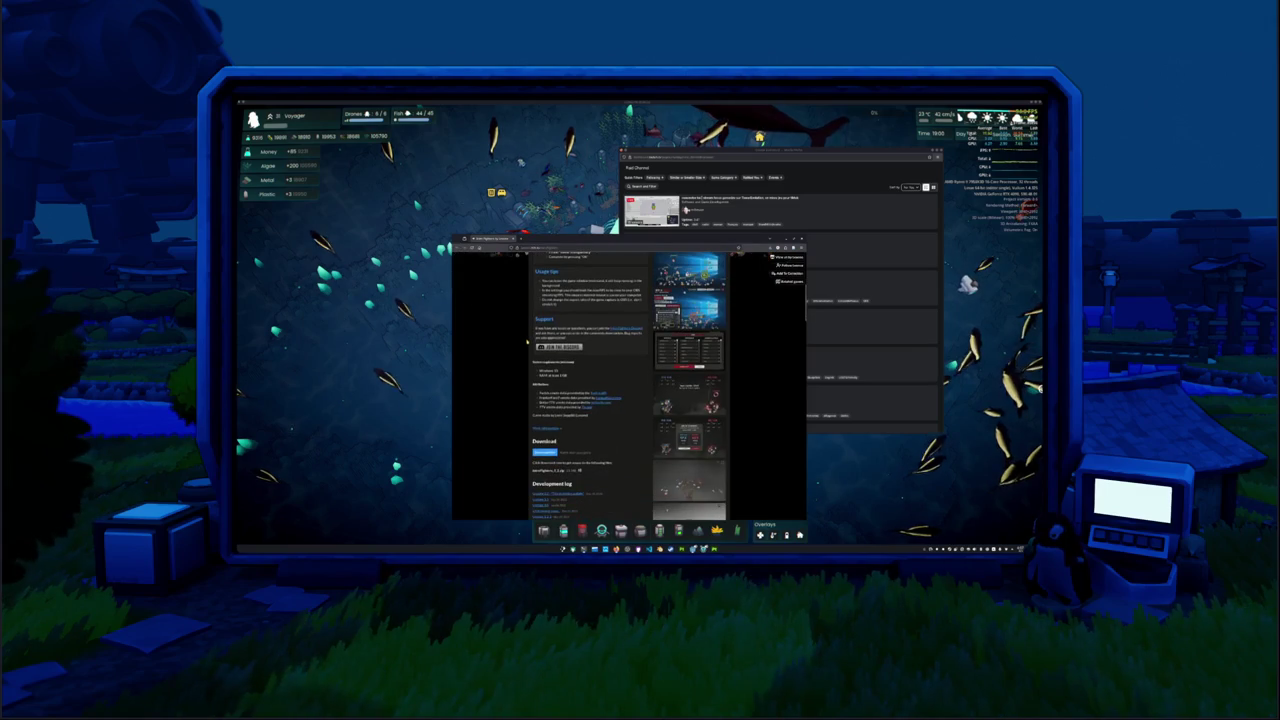
{"action": "scroll", "coordinate": [525, 341], "scroll_direction": "up", "scroll_amount": 5}
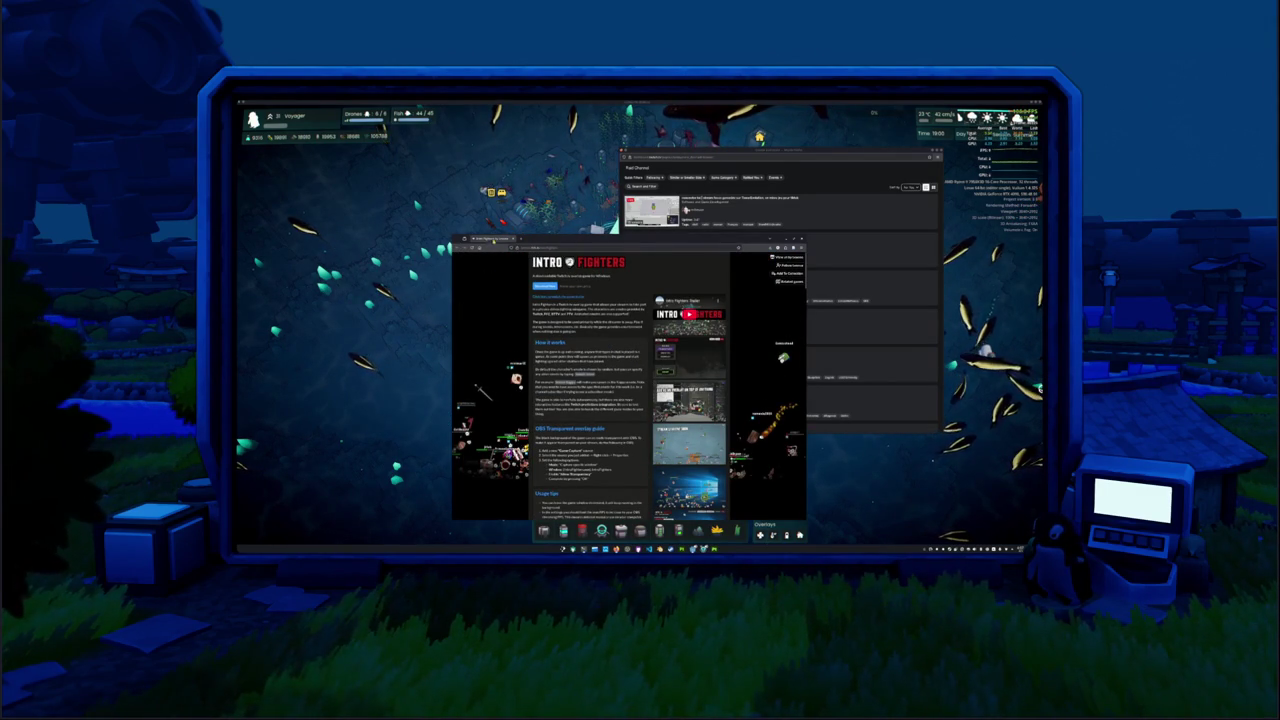
{"action": "left_click", "coordinate": [499, 240]}
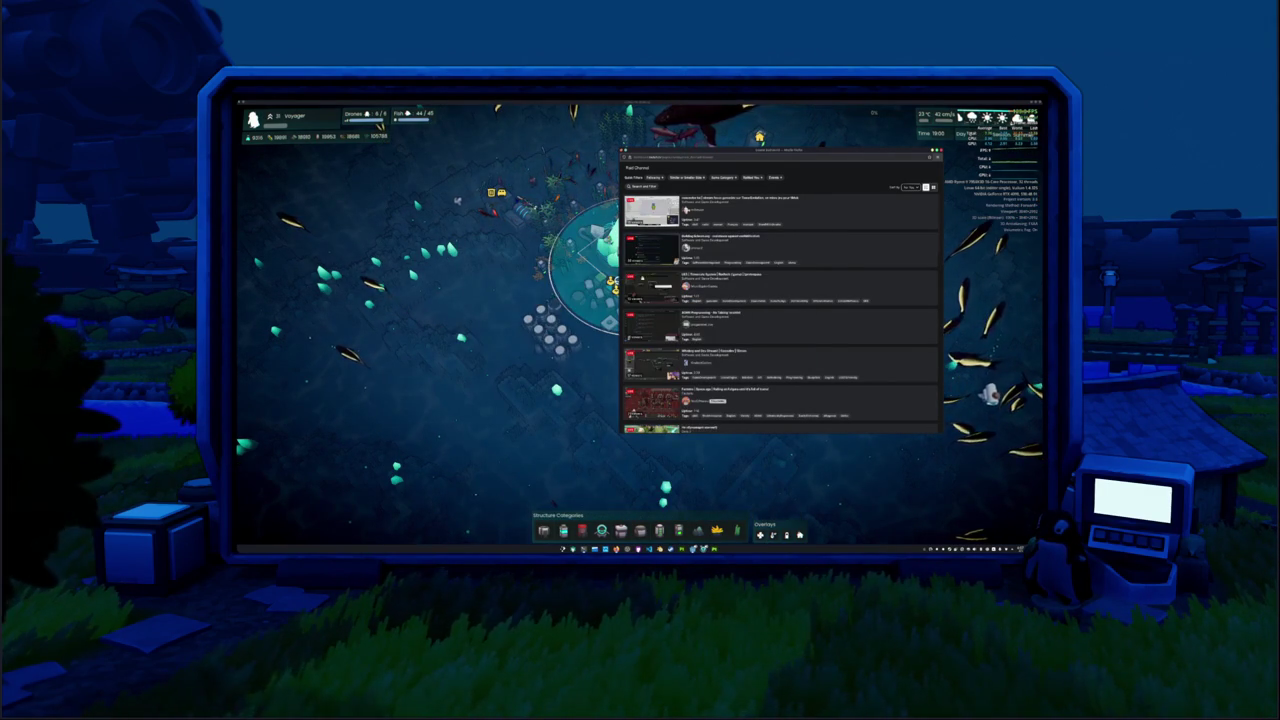
Deselect the map structure, browse the Redot blog, and open the LTS 26.1 Stable article.
{"action": "left_click", "coordinate": [438, 207]}
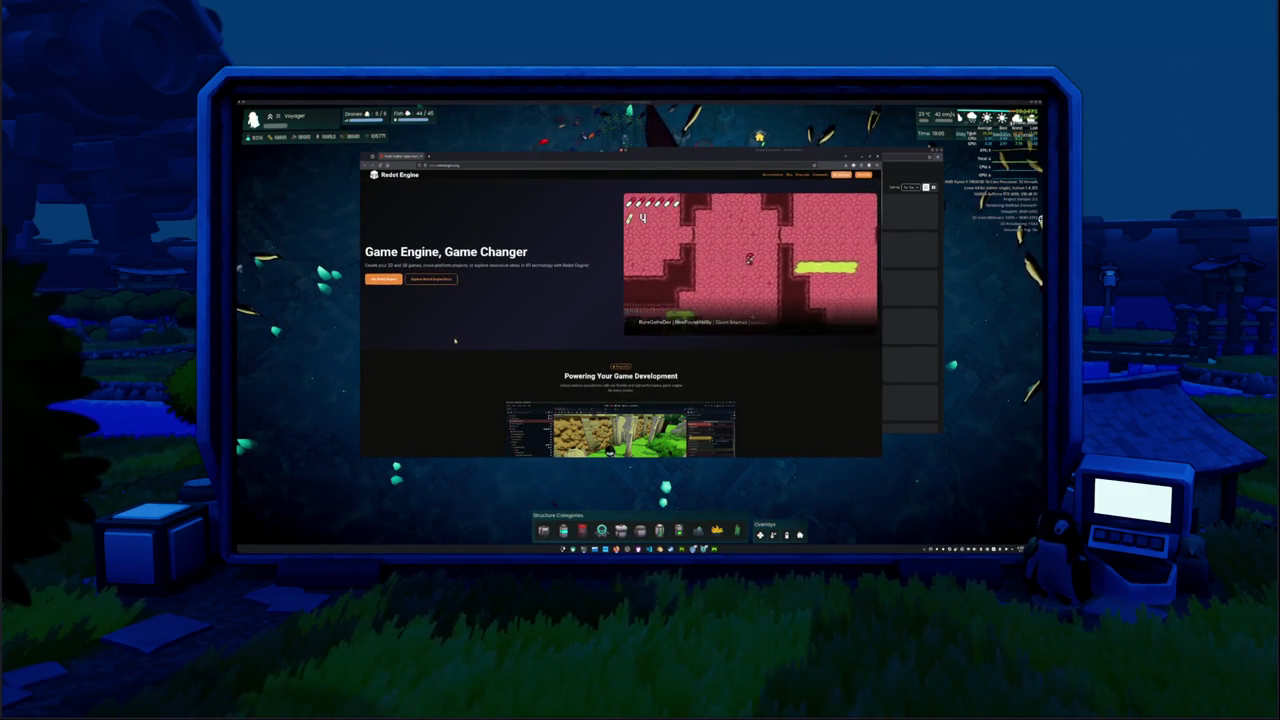
{"action": "scroll", "coordinate": [451, 332], "scroll_direction": "down", "scroll_amount": 3}
{"action": "scroll", "coordinate": [454, 335], "scroll_direction": "down", "scroll_amount": 2}
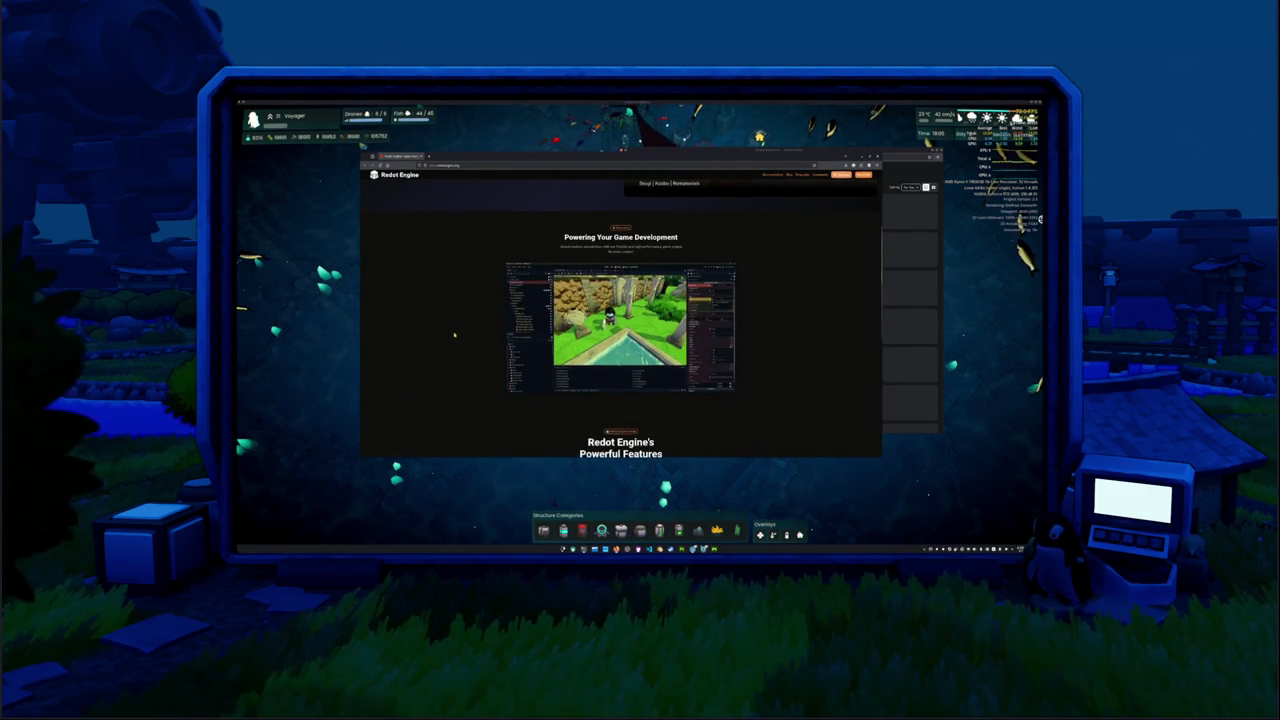
{"action": "scroll", "coordinate": [474, 332], "scroll_direction": "down", "scroll_amount": 5}
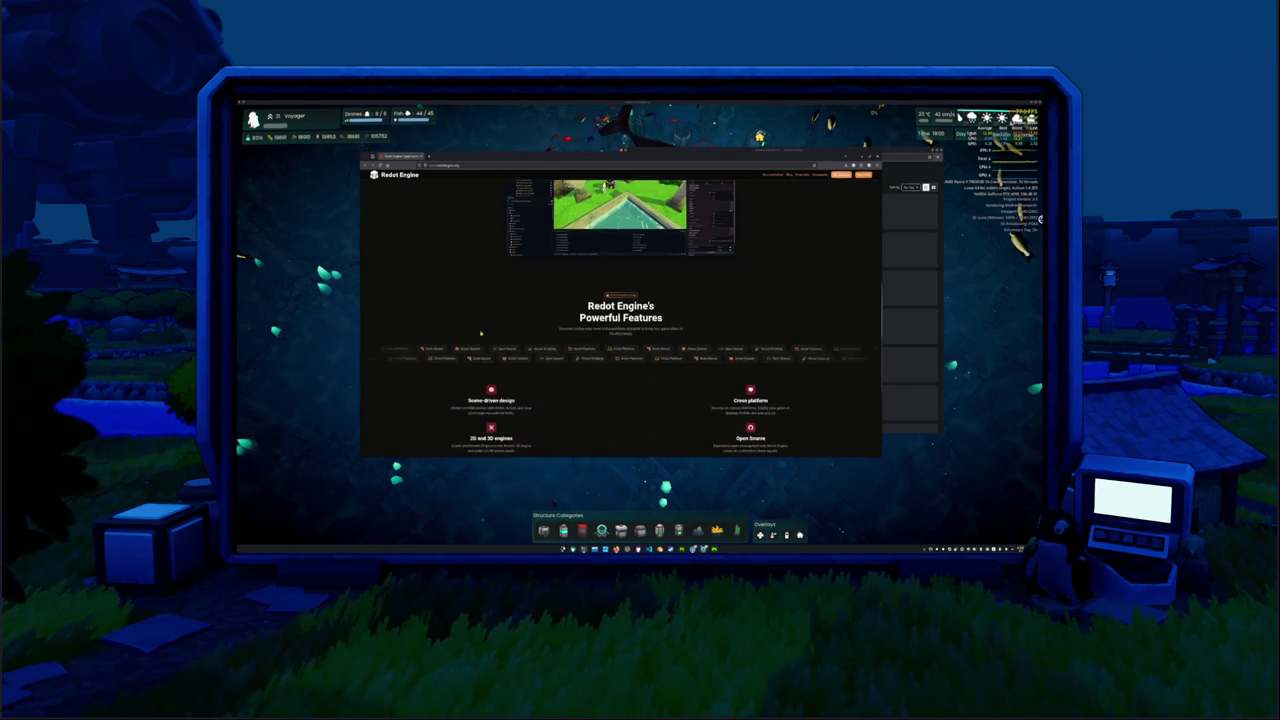
{"action": "scroll", "coordinate": [605, 345], "scroll_direction": "down", "scroll_amount": 1}
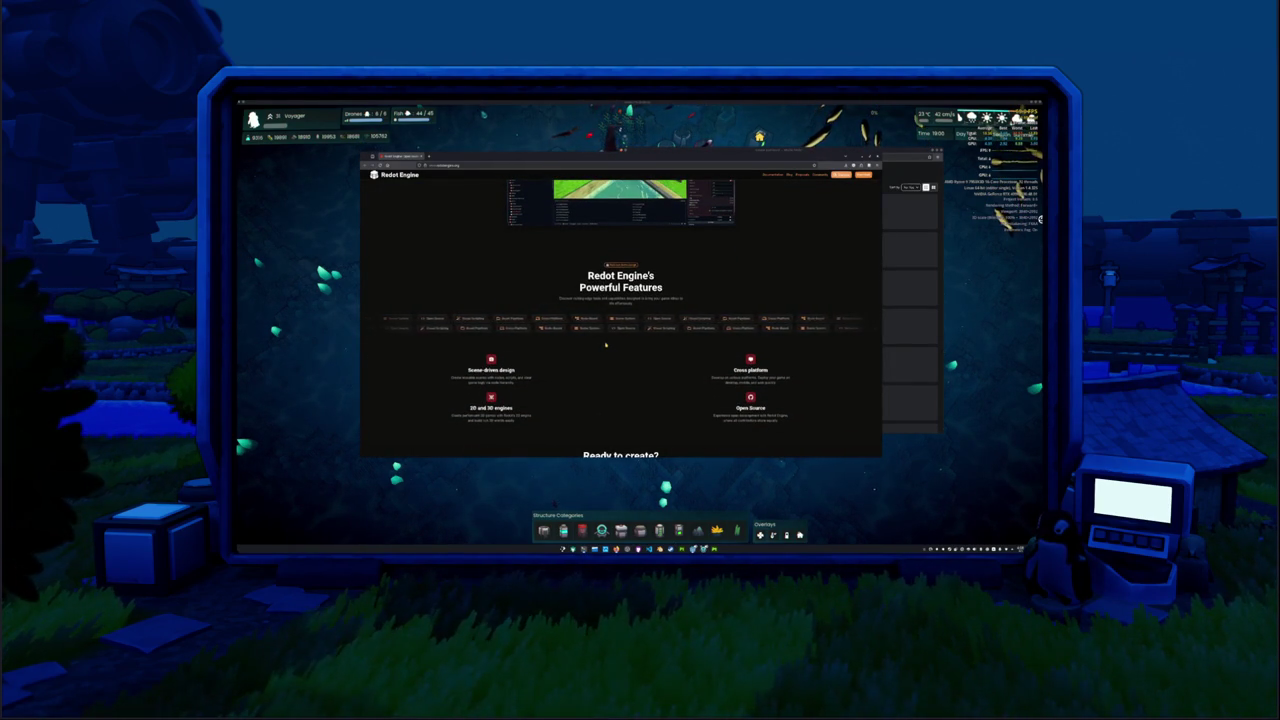
{"action": "scroll", "coordinate": [605, 345], "scroll_direction": "down", "scroll_amount": 2}
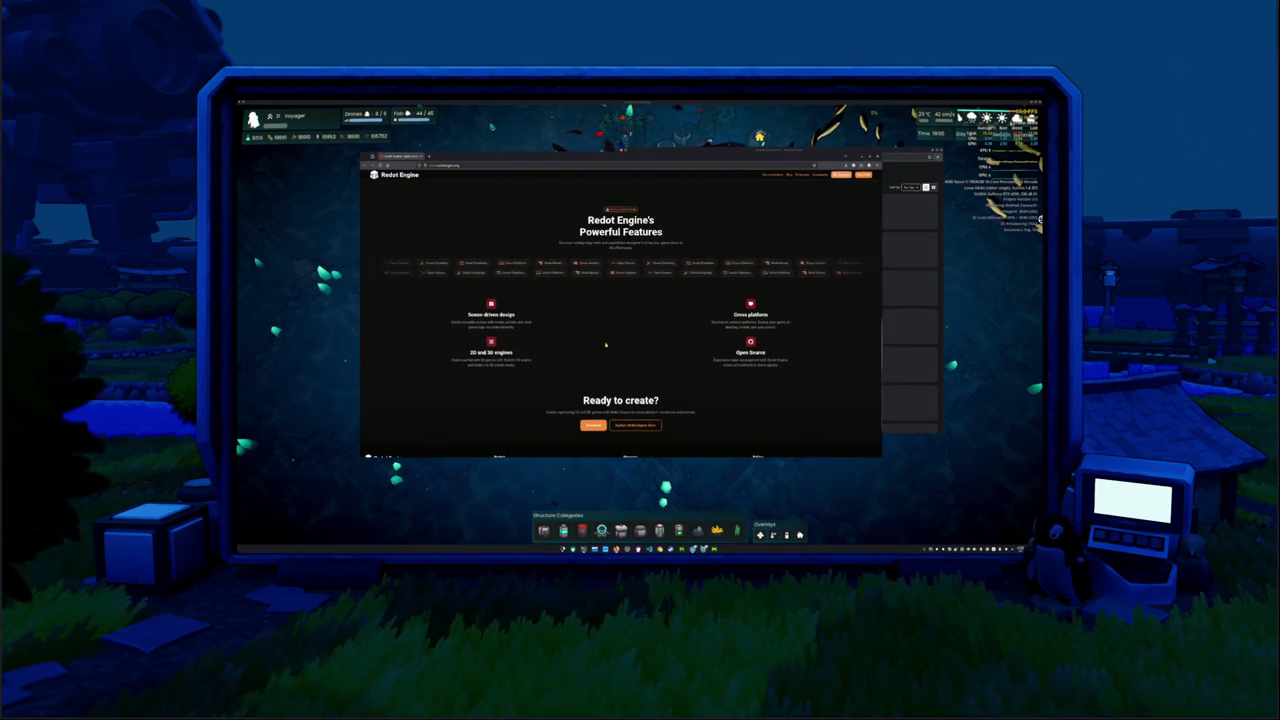
{"action": "scroll", "coordinate": [605, 345], "scroll_direction": "up", "scroll_amount": 1}
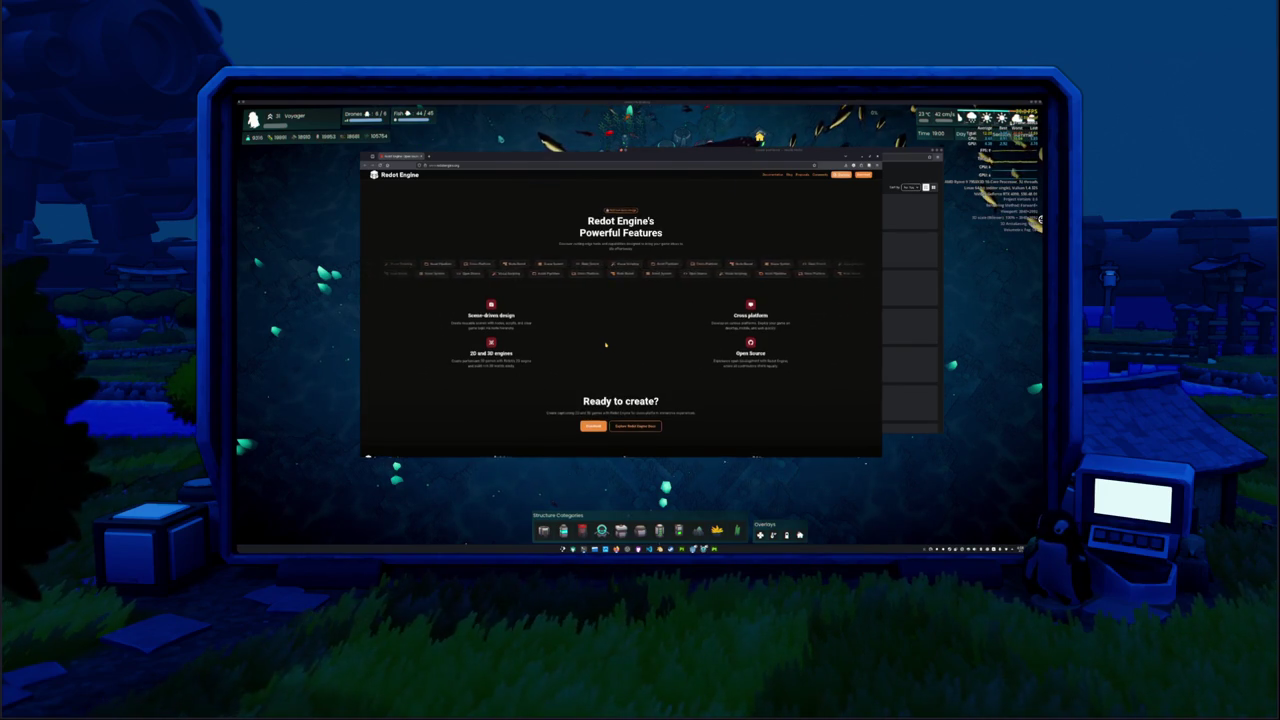
{"action": "scroll", "coordinate": [605, 345], "scroll_direction": "up", "scroll_amount": 1}
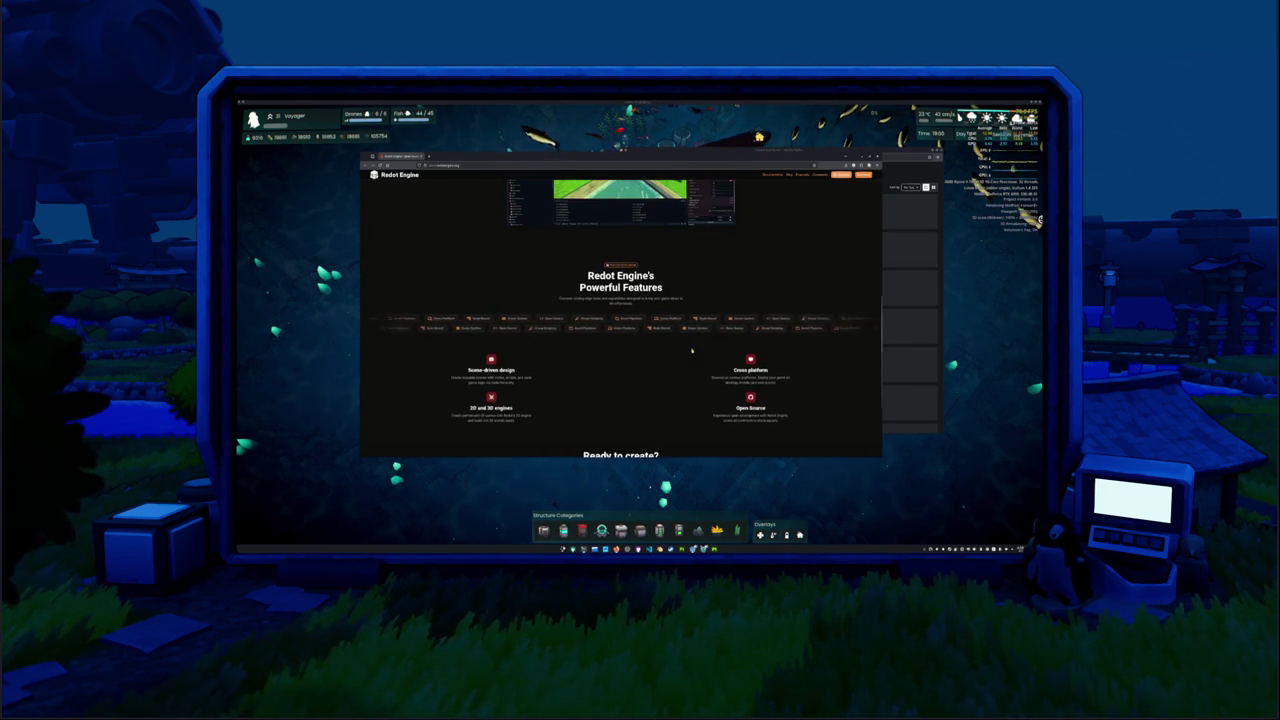
{"action": "scroll", "coordinate": [668, 352], "scroll_direction": "up", "scroll_amount": 8}
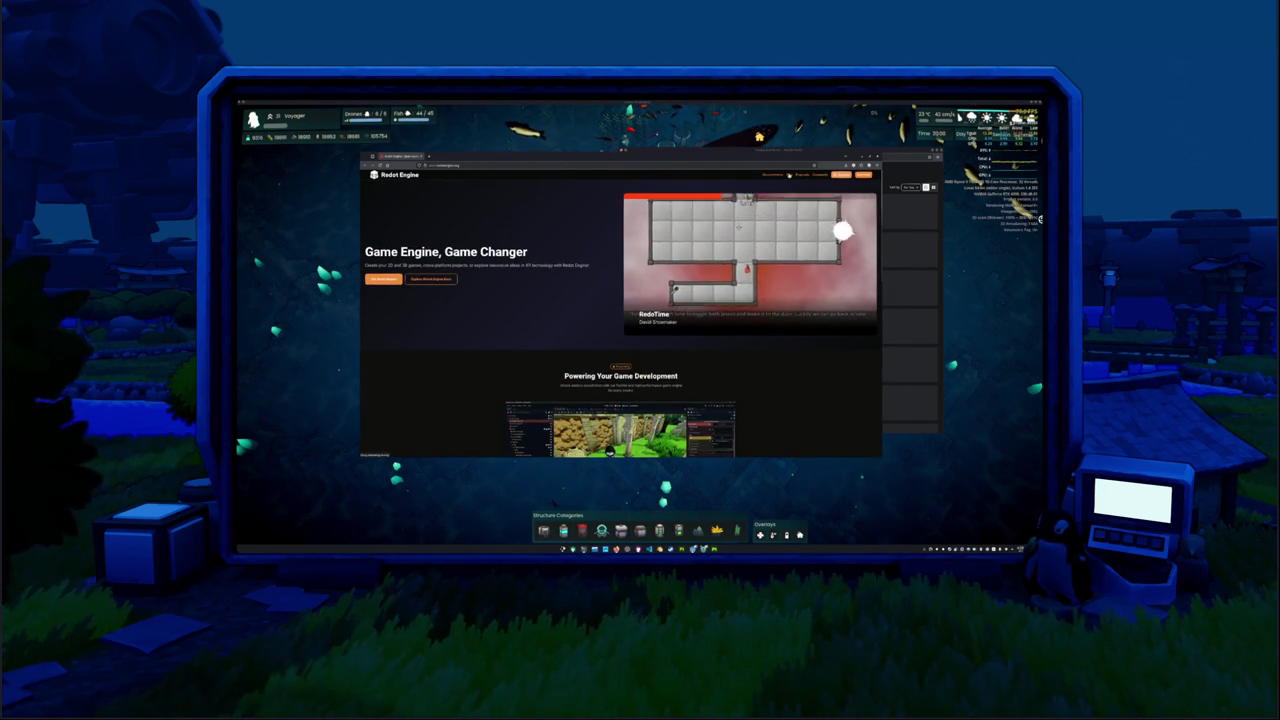
{"action": "left_click", "coordinate": [788, 174]}
{"action": "scroll", "coordinate": [617, 294], "scroll_direction": "down", "scroll_amount": 2}
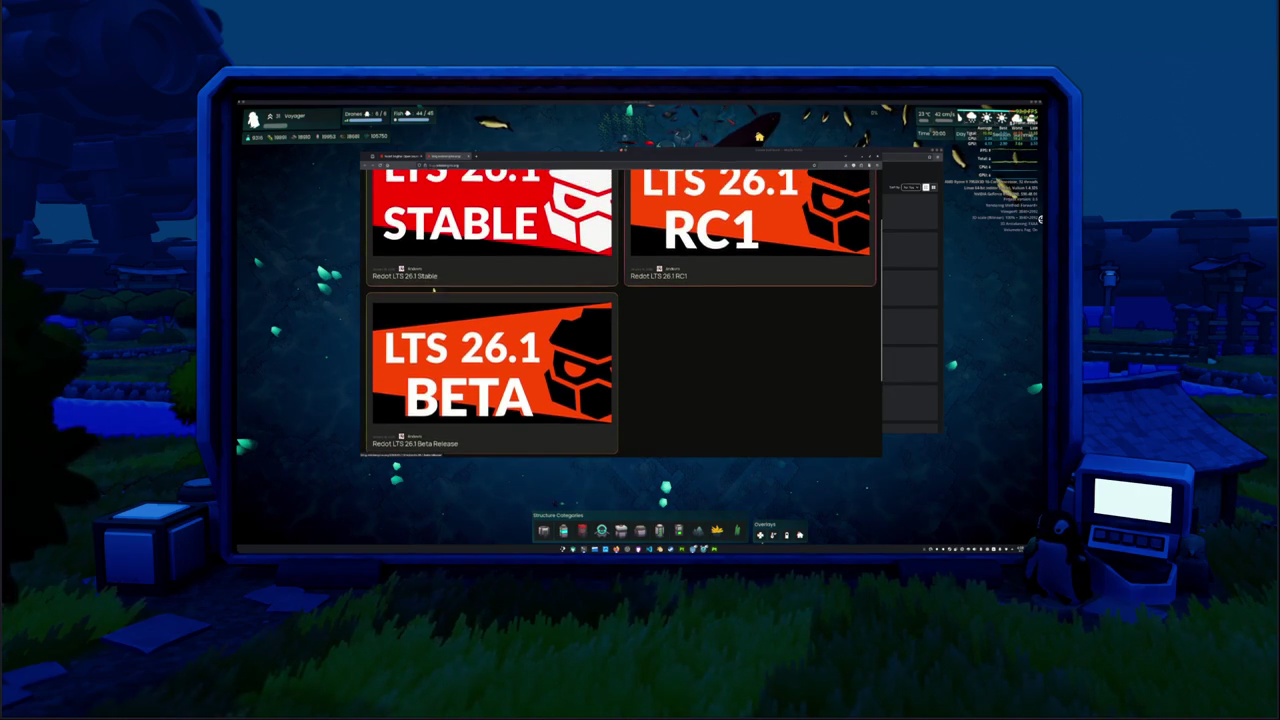
{"action": "left_click", "coordinate": [435, 278]}
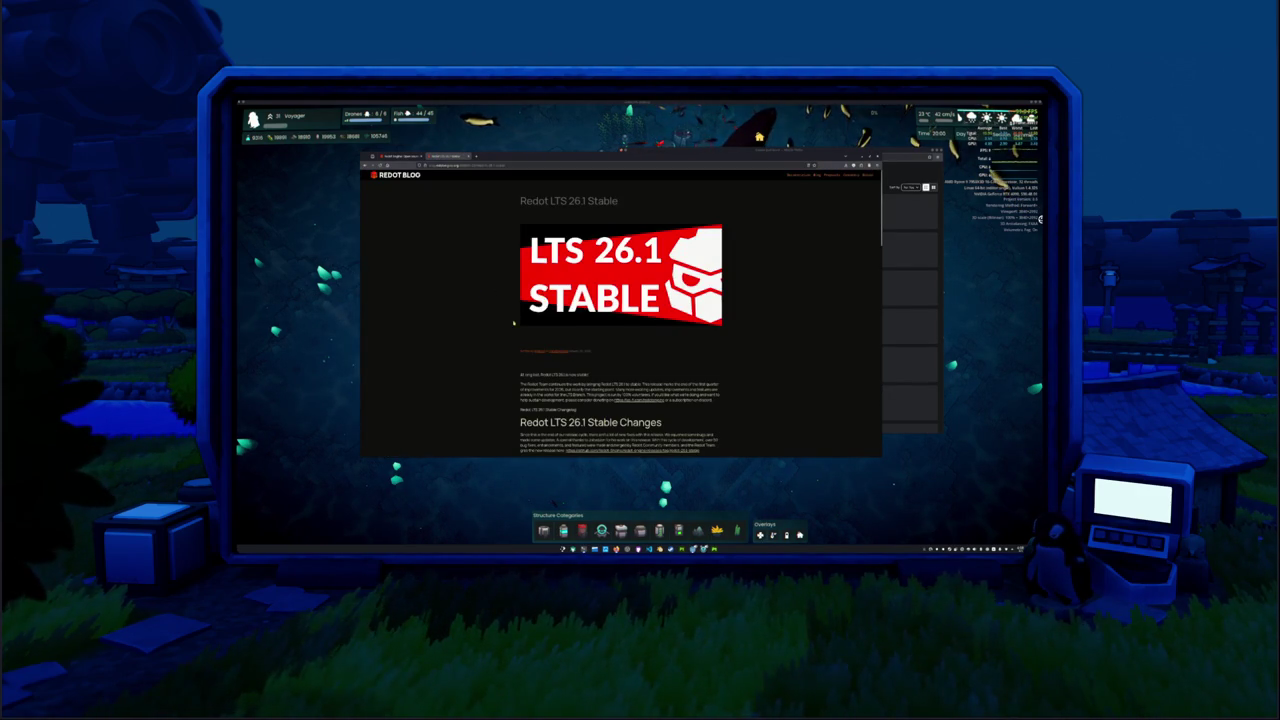
Read through the LTS 26.1 Changes section and open the SignalSmith update link in a background tab.
{"action": "scroll", "coordinate": [516, 321], "scroll_direction": "down", "scroll_amount": 1}
{"action": "scroll", "coordinate": [512, 322], "scroll_direction": "up", "scroll_amount": 3, "text": "ctrl"}
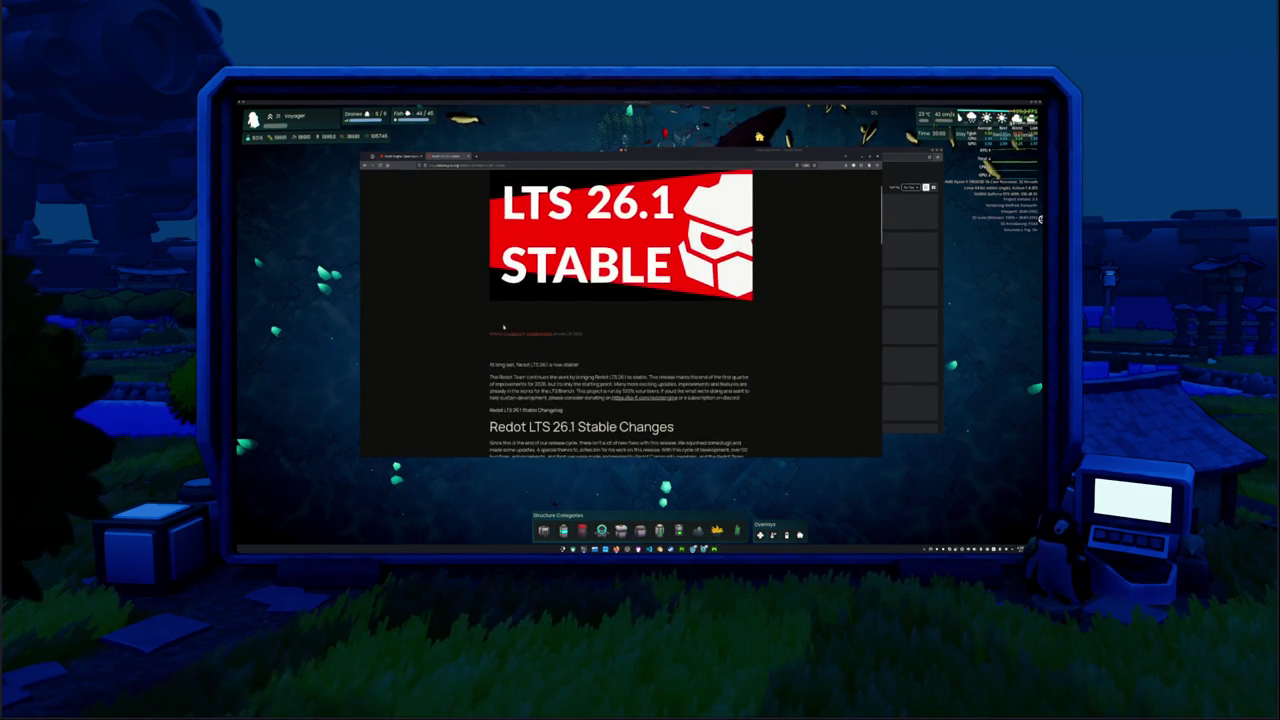
{"action": "scroll", "coordinate": [480, 326], "scroll_direction": "down", "scroll_amount": 2}
{"action": "scroll", "coordinate": [441, 330], "scroll_direction": "up", "scroll_amount": 1, "text": "ctrl"}
{"action": "scroll", "coordinate": [441, 330], "scroll_direction": "down", "scroll_amount": 2}
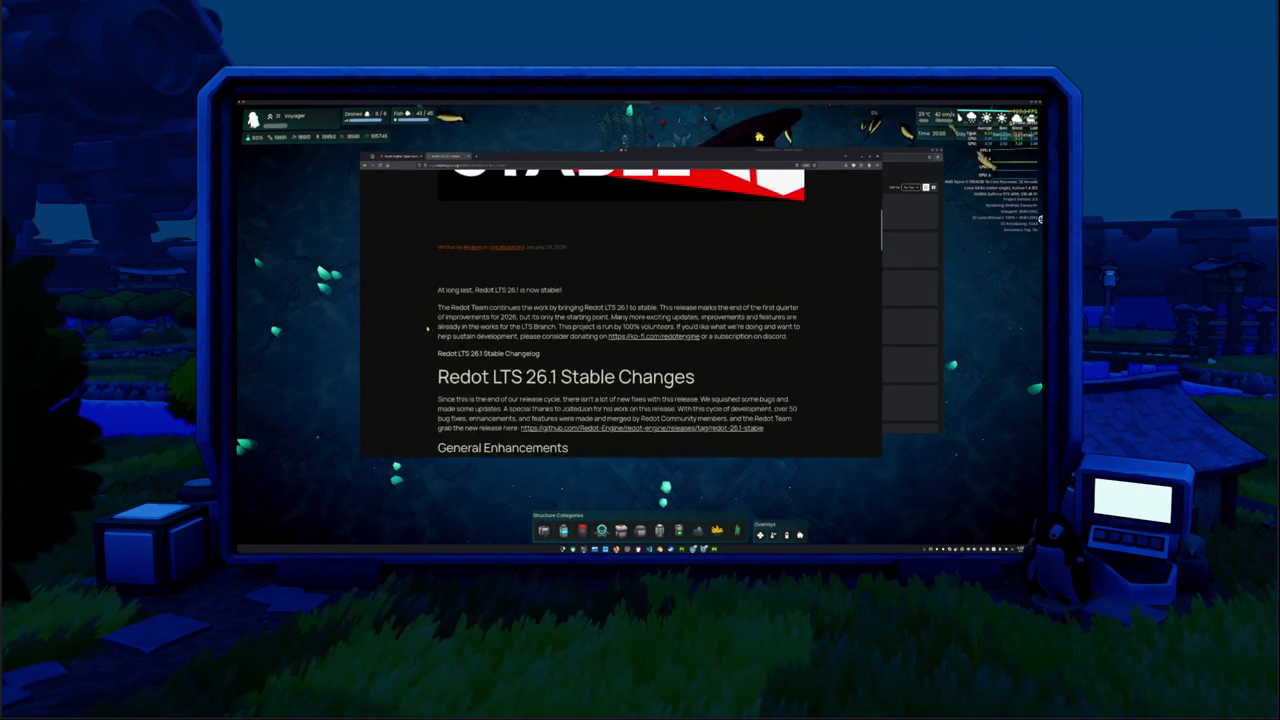
{"action": "scroll", "coordinate": [420, 290], "scroll_direction": "up", "scroll_amount": 1, "text": "ctrl"}
{"action": "scroll", "coordinate": [492, 254], "scroll_direction": "up", "scroll_amount": 2}
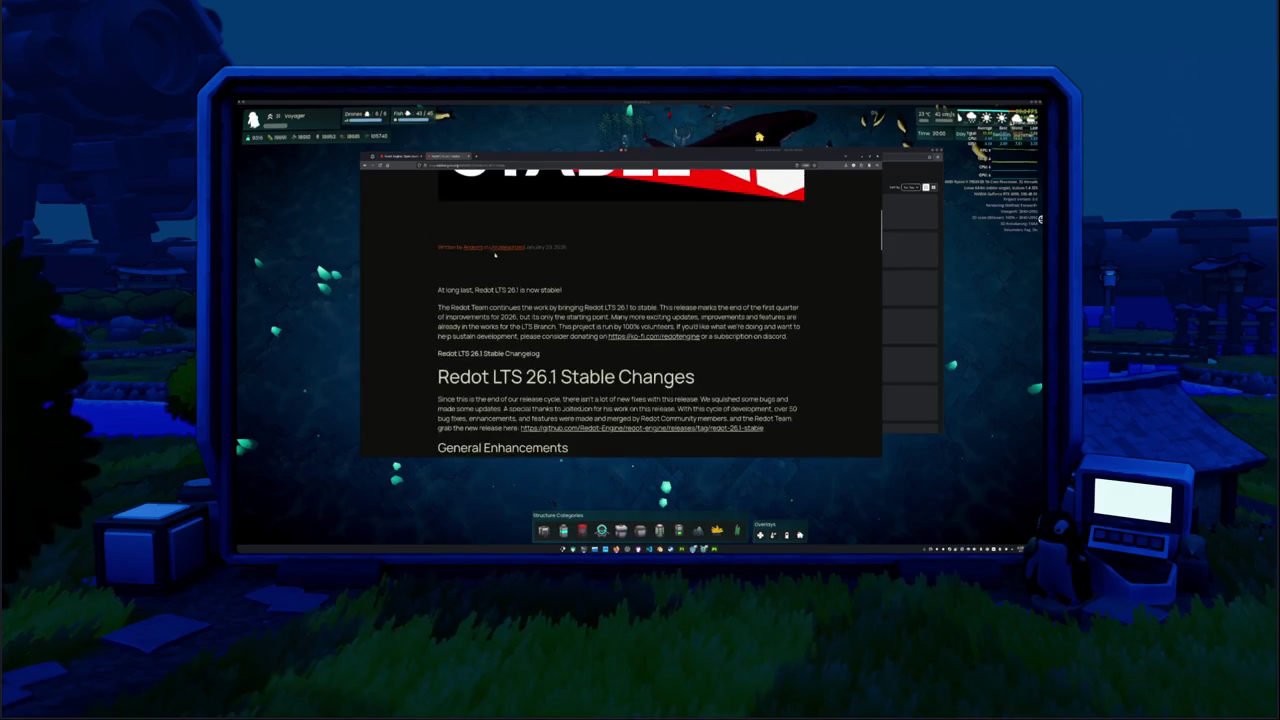
{"action": "scroll", "coordinate": [442, 273], "scroll_direction": "down", "scroll_amount": 2}
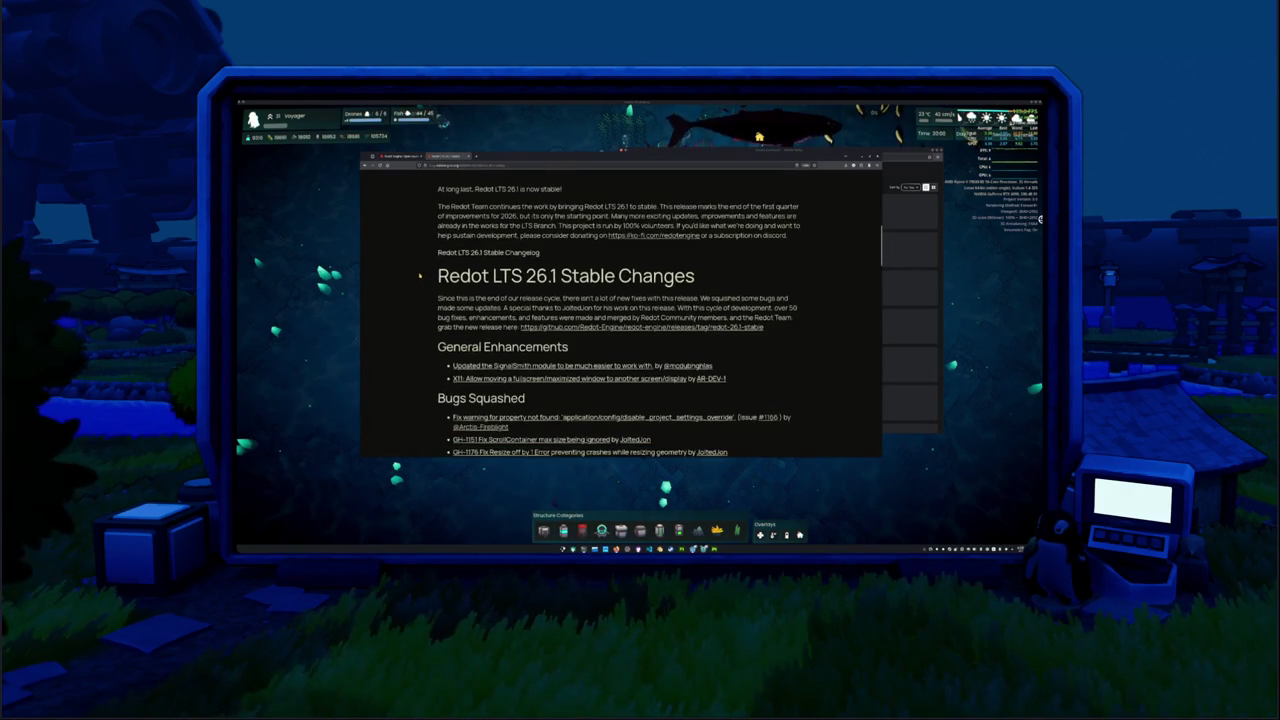
{"action": "left_click_drag", "start_coordinate": [438, 276], "coordinate": [701, 283]}
{"action": "left_click", "coordinate": [701, 283]}
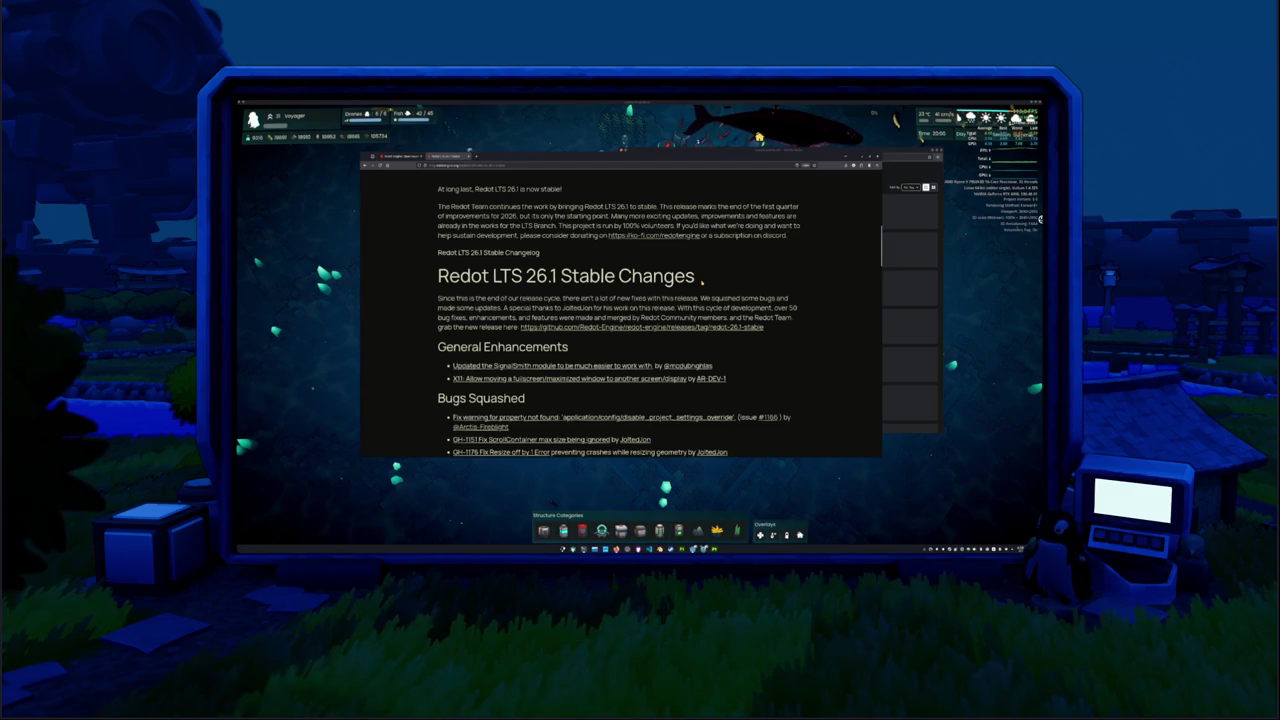
{"action": "left_click_drag", "start_coordinate": [701, 283], "coordinate": [420, 283]}
{"action": "left_click", "coordinate": [416, 283]}
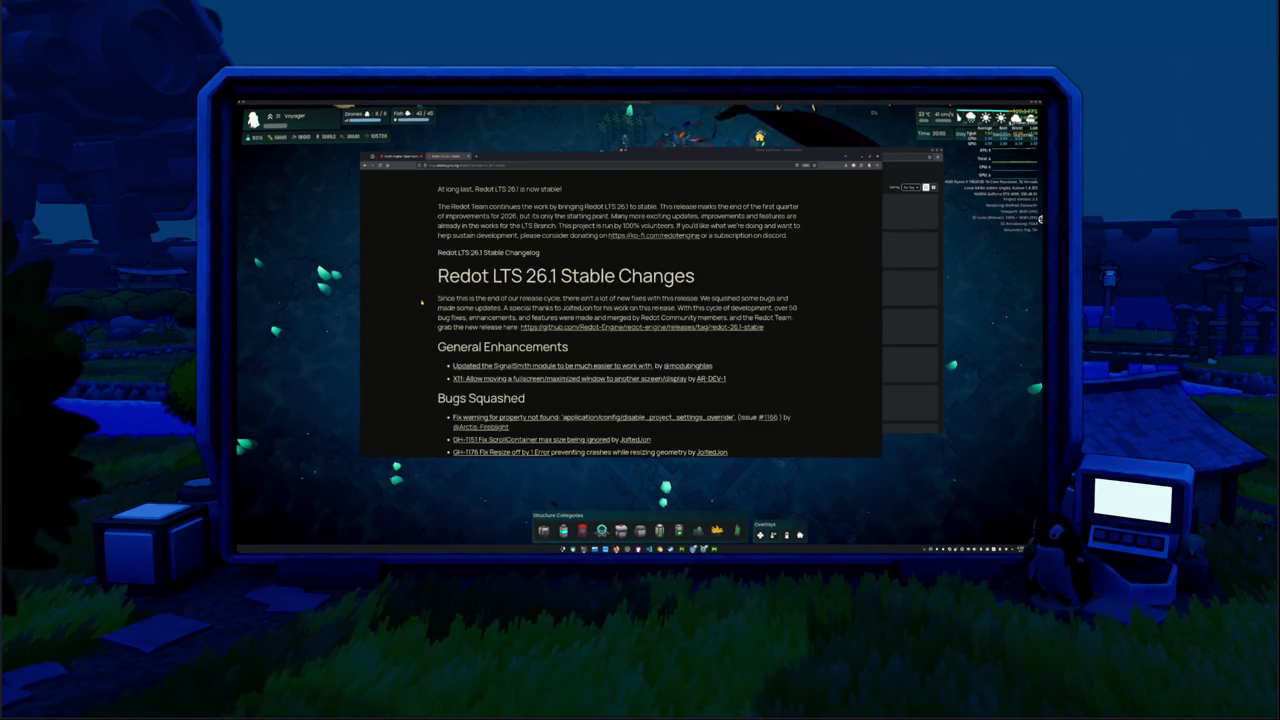
{"action": "scroll", "coordinate": [421, 302], "scroll_direction": "down", "scroll_amount": 2}
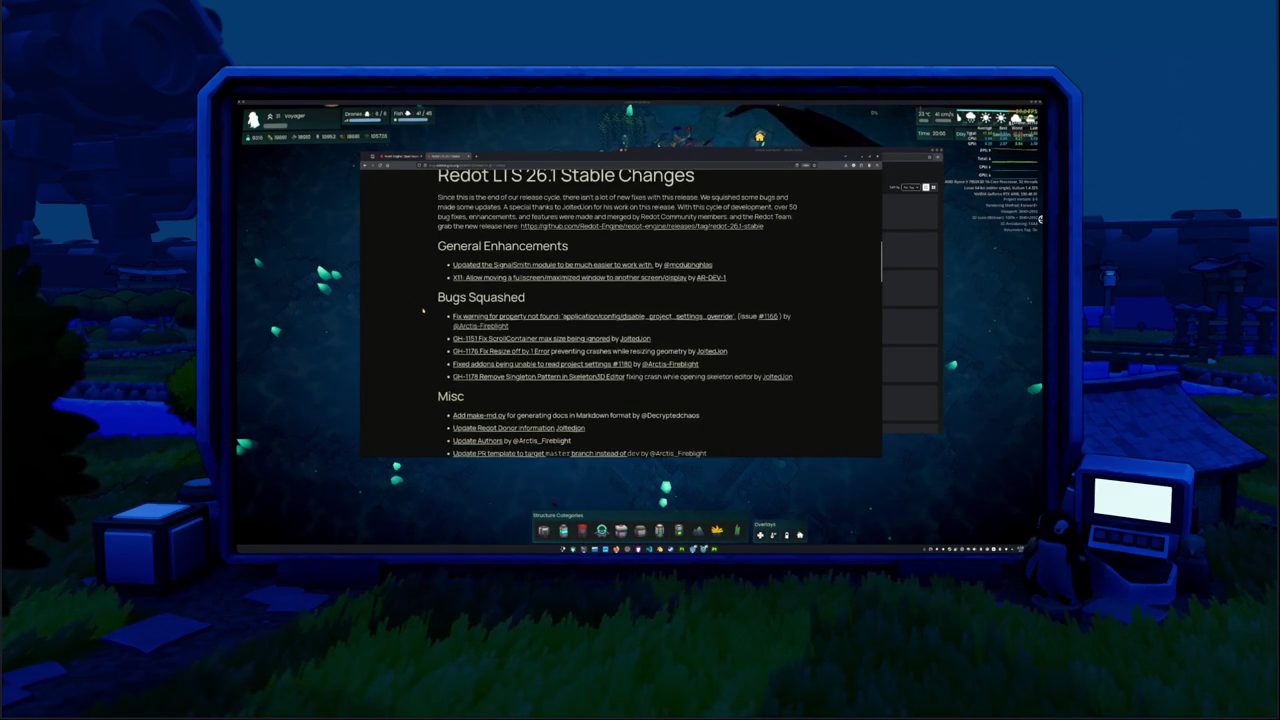
{"action": "middle_click", "coordinate": [597, 265]}
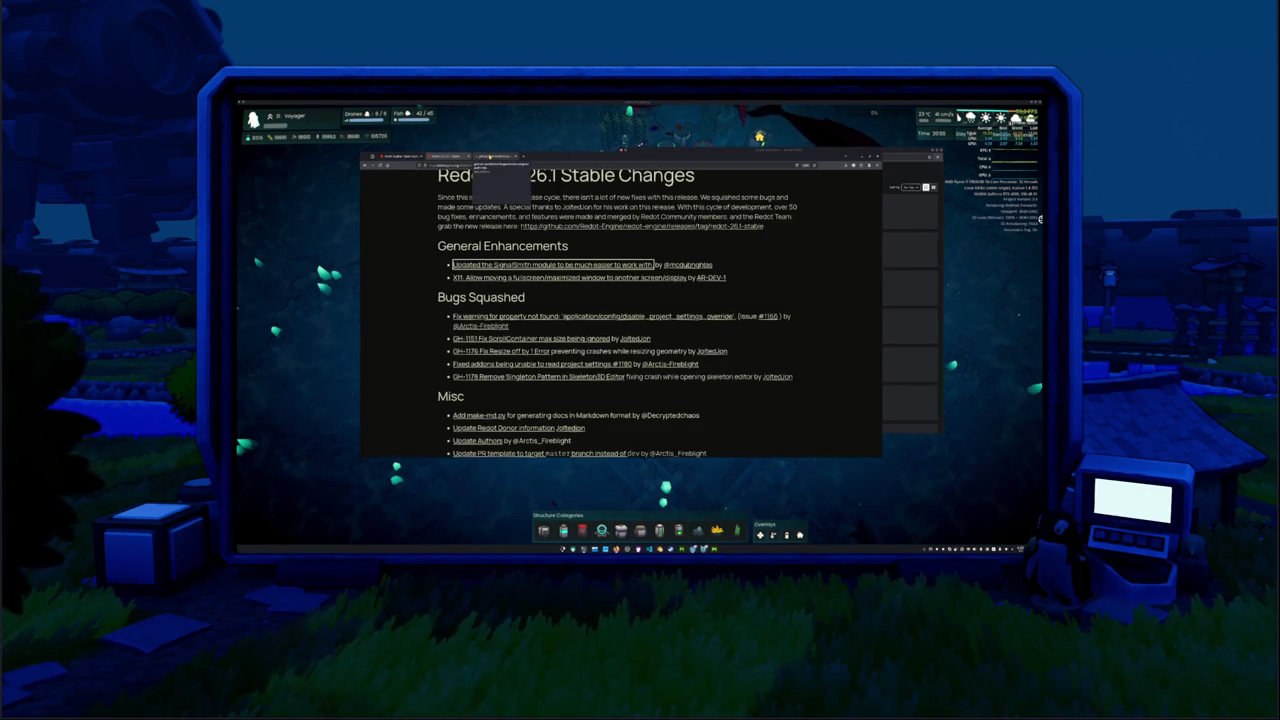
Switch to the SignalSmith pull request tab, scroll down, and pan its sequence diagram.
{"action": "left_click", "coordinate": [490, 157]}
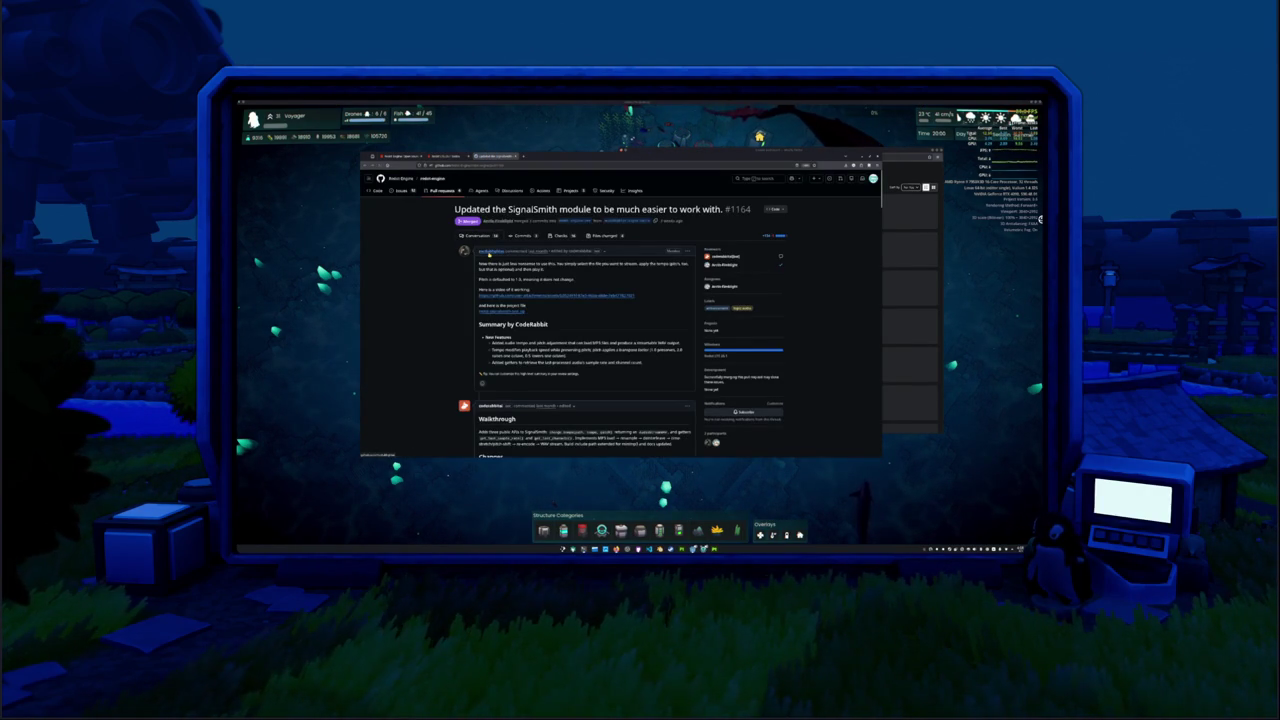
{"action": "mouse_move", "coordinate": [490, 252]}
{"action": "scroll", "coordinate": [435, 317], "scroll_direction": "down", "scroll_amount": 5}
{"action": "scroll", "coordinate": [435, 317], "scroll_direction": "down", "scroll_amount": 10}
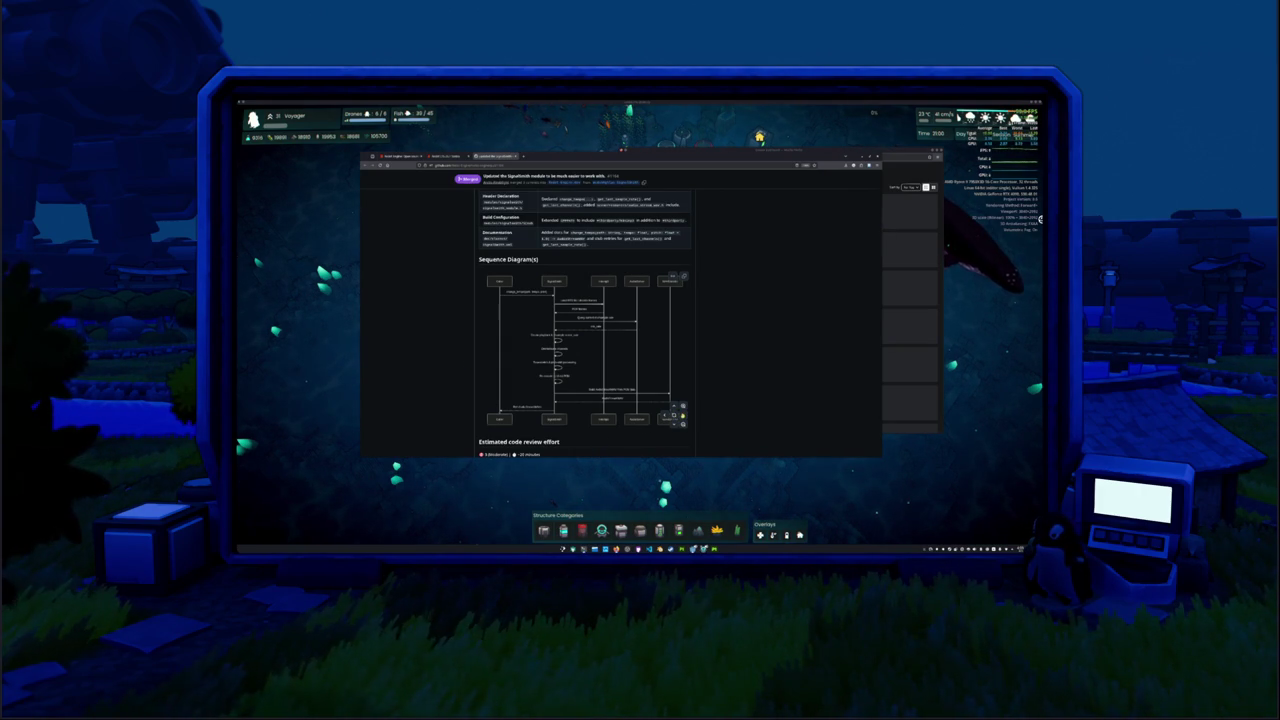
{"action": "left_click", "coordinate": [683, 415]}
{"action": "left_click", "coordinate": [666, 415]}
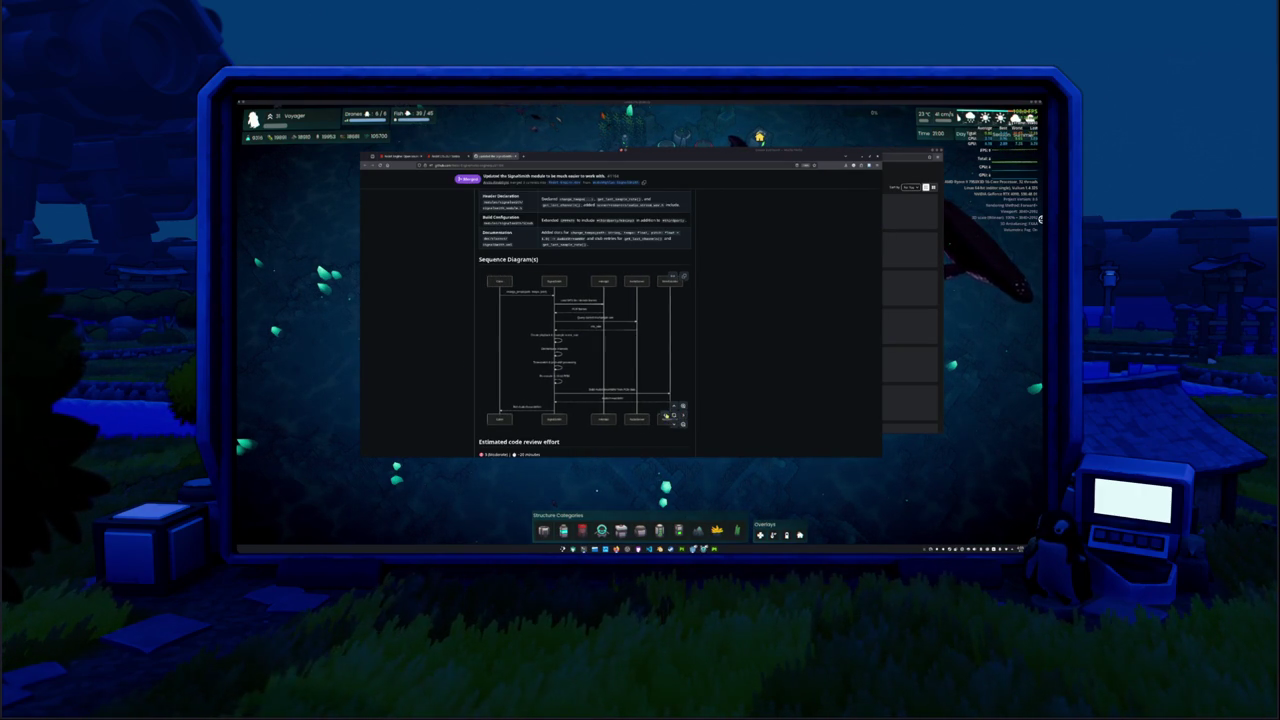
Expand 'Fix all issues with AI agents' on two bot comments, then open the coderabbitai app page.
{"action": "scroll", "coordinate": [480, 370], "scroll_direction": "down", "scroll_amount": 10}
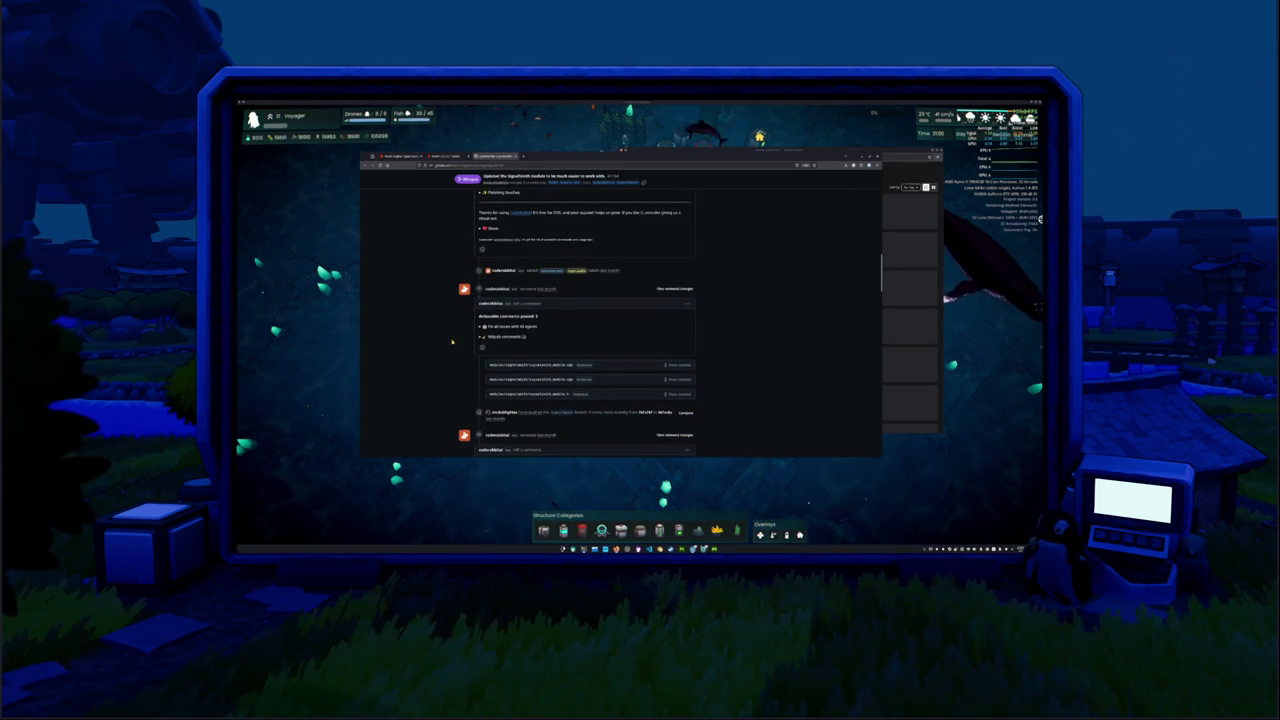
{"action": "scroll", "coordinate": [478, 256], "scroll_direction": "down", "scroll_amount": 2}
{"action": "left_click", "coordinate": [481, 255]}
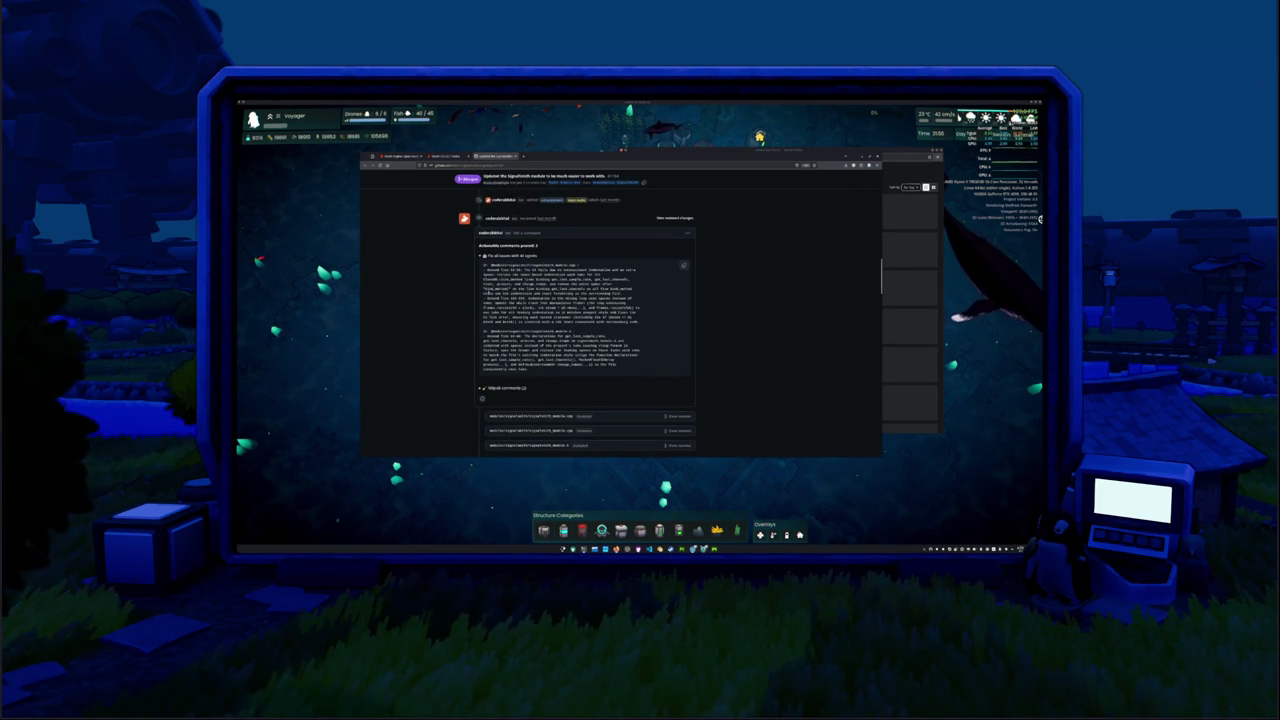
{"action": "scroll", "coordinate": [477, 313], "scroll_direction": "down", "scroll_amount": 6}
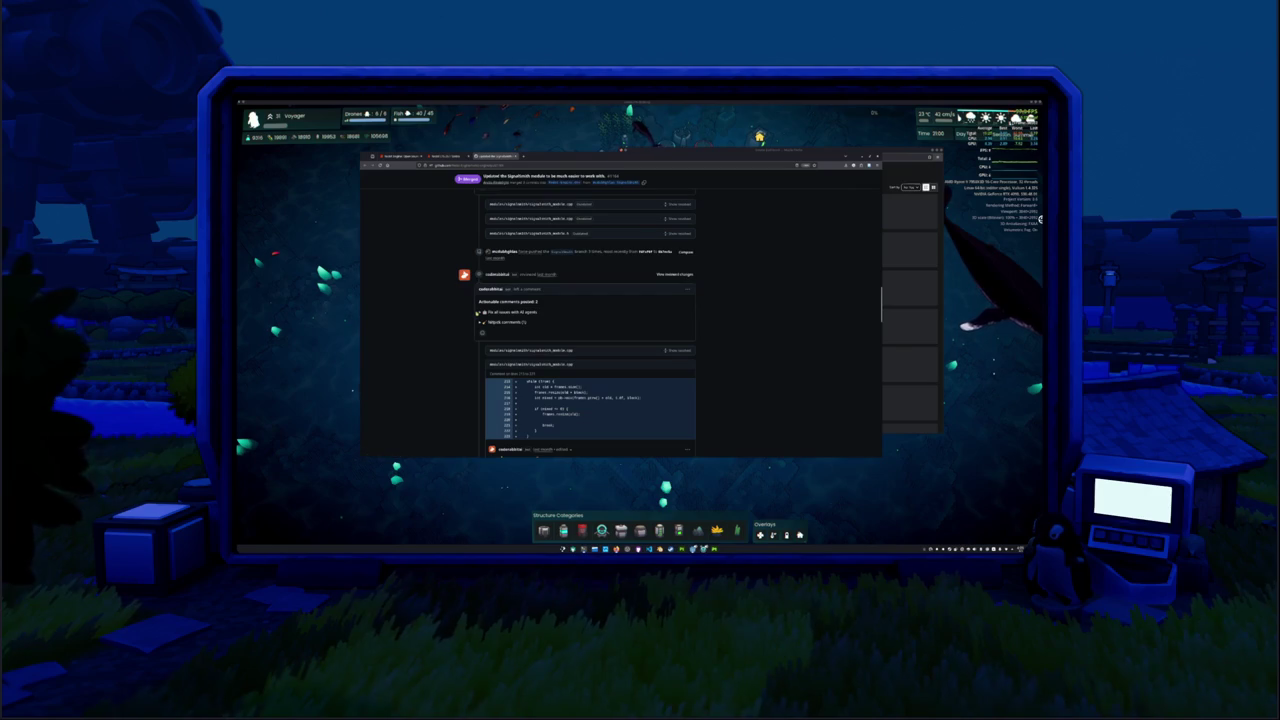
{"action": "left_click", "coordinate": [483, 312]}
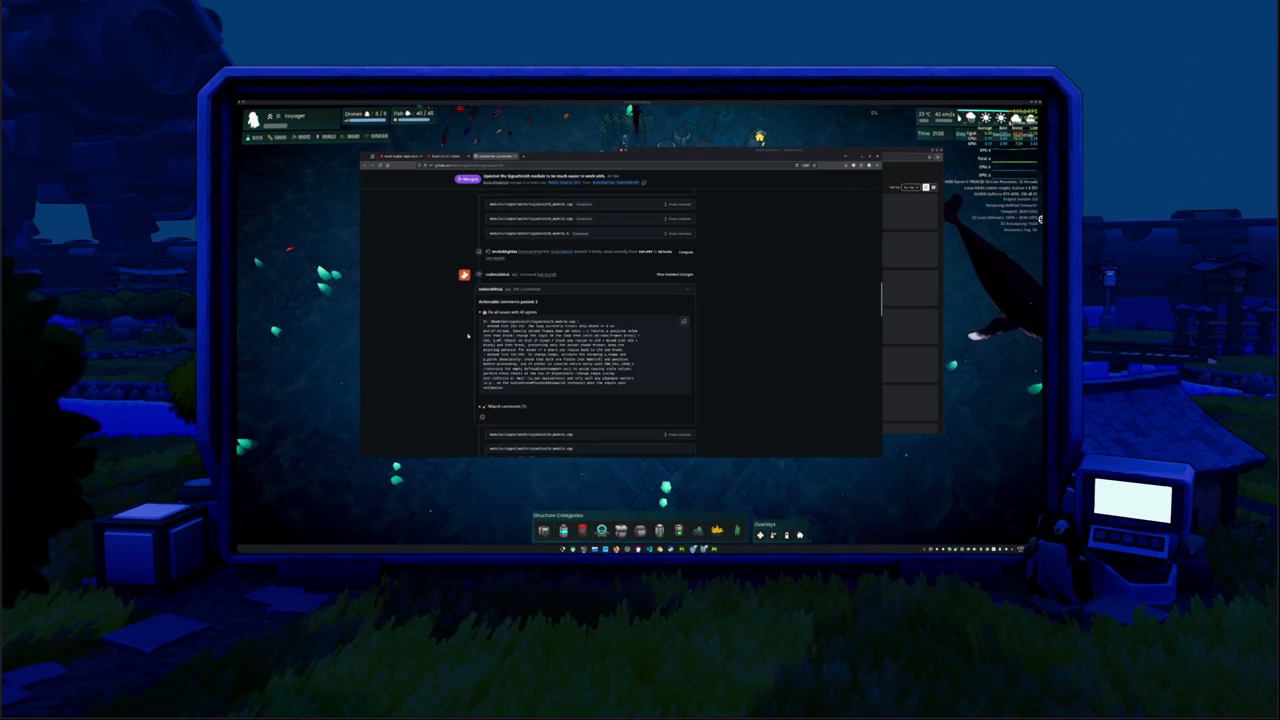
{"action": "scroll", "coordinate": [462, 337], "scroll_direction": "down", "scroll_amount": 3}
{"action": "scroll", "coordinate": [501, 273], "scroll_direction": "up", "scroll_amount": 3}
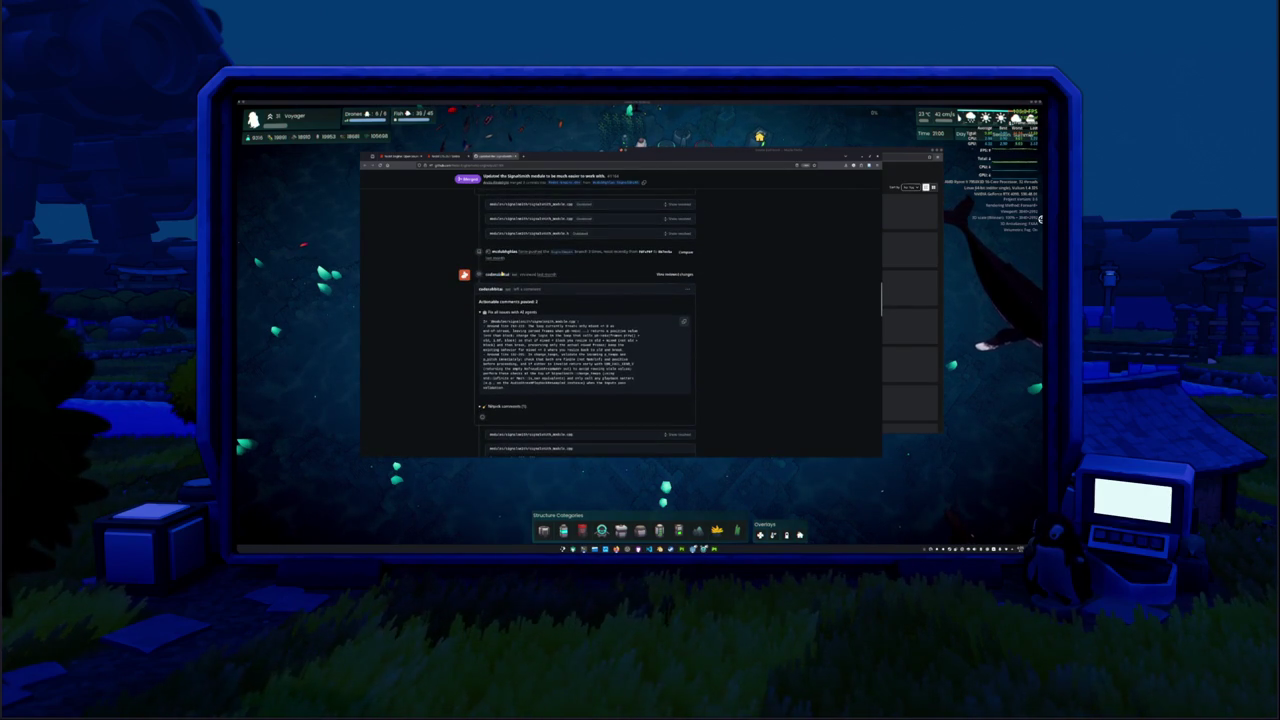
{"action": "left_click", "coordinate": [499, 274]}
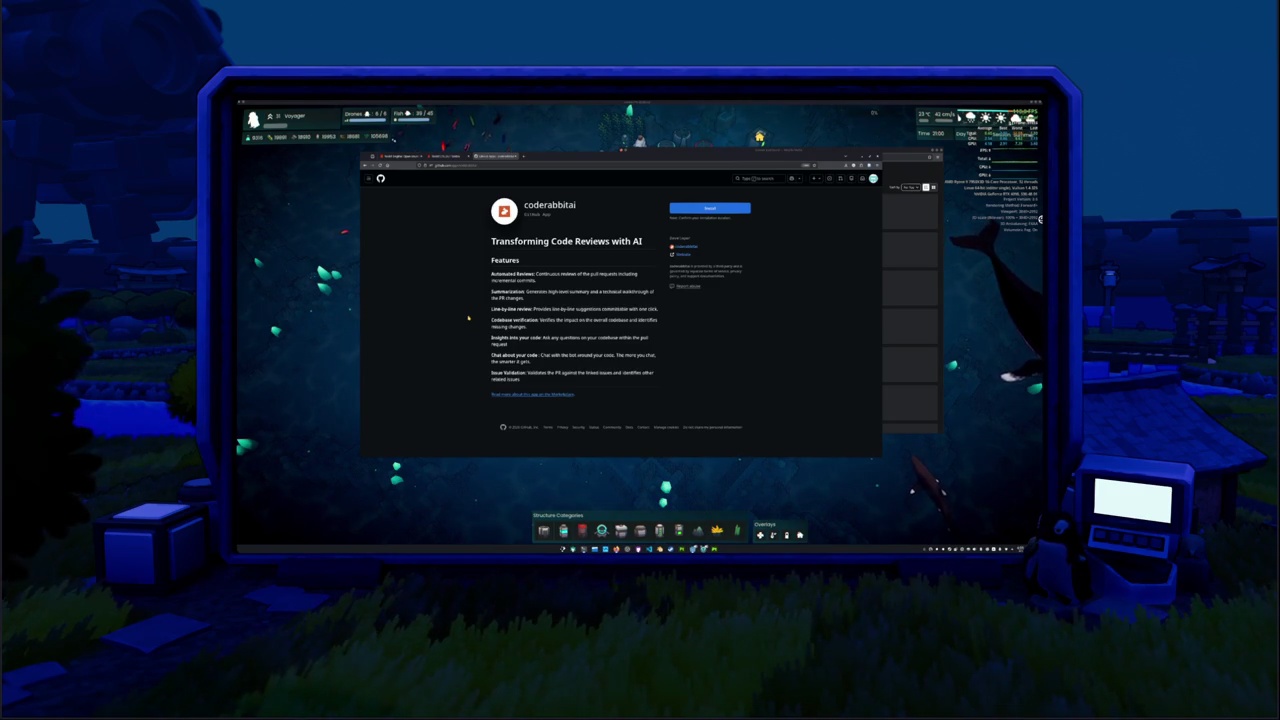
Return to the Redot LTS 26.1 release notes tab and scroll through the full changelog.
{"action": "left_click", "coordinate": [452, 156]}
{"action": "scroll", "coordinate": [431, 327], "scroll_direction": "down", "scroll_amount": 2}
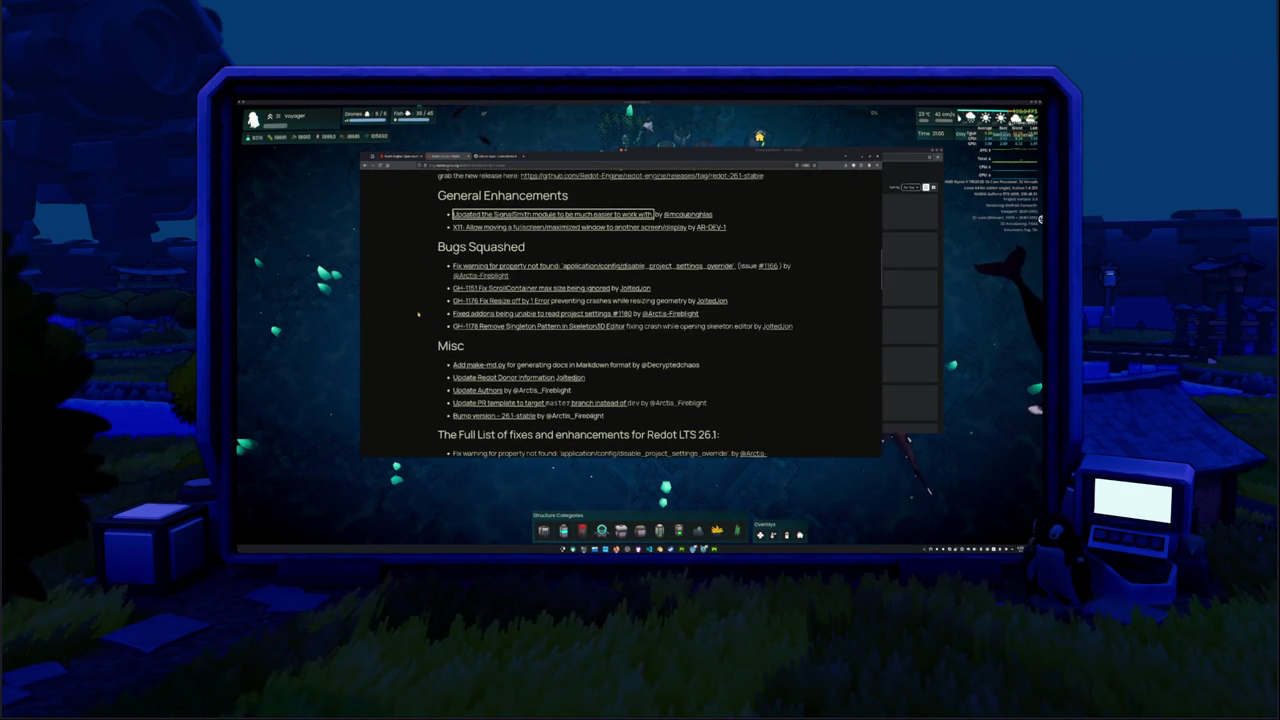
{"action": "scroll", "coordinate": [418, 315], "scroll_direction": "down", "scroll_amount": 4}
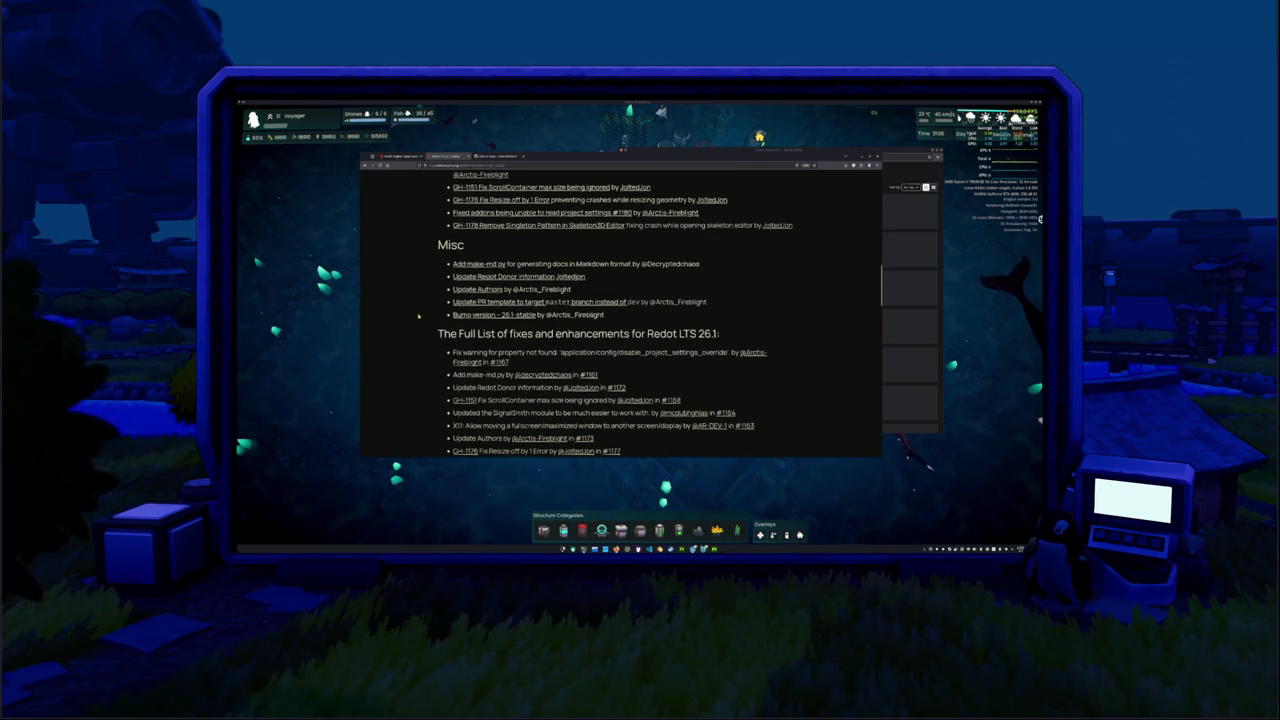
{"action": "scroll", "coordinate": [418, 314], "scroll_direction": "down", "scroll_amount": 6}
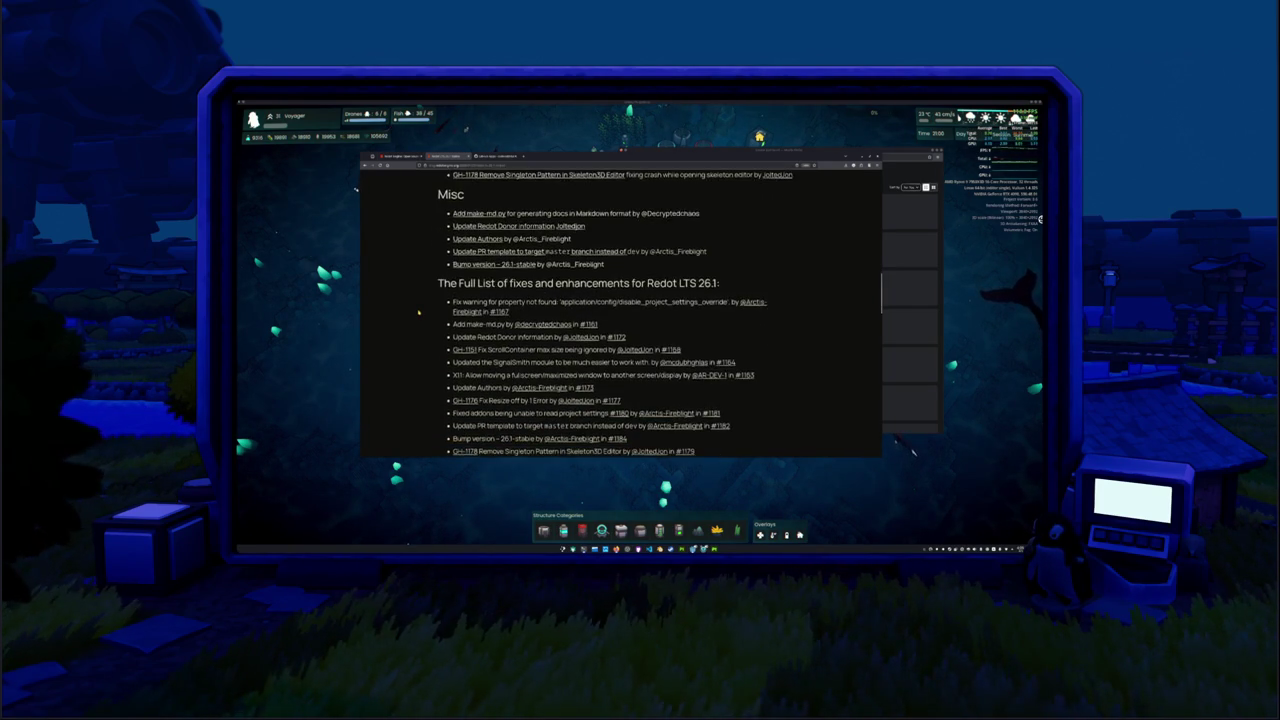
{"action": "scroll", "coordinate": [418, 313], "scroll_direction": "down", "scroll_amount": 6}
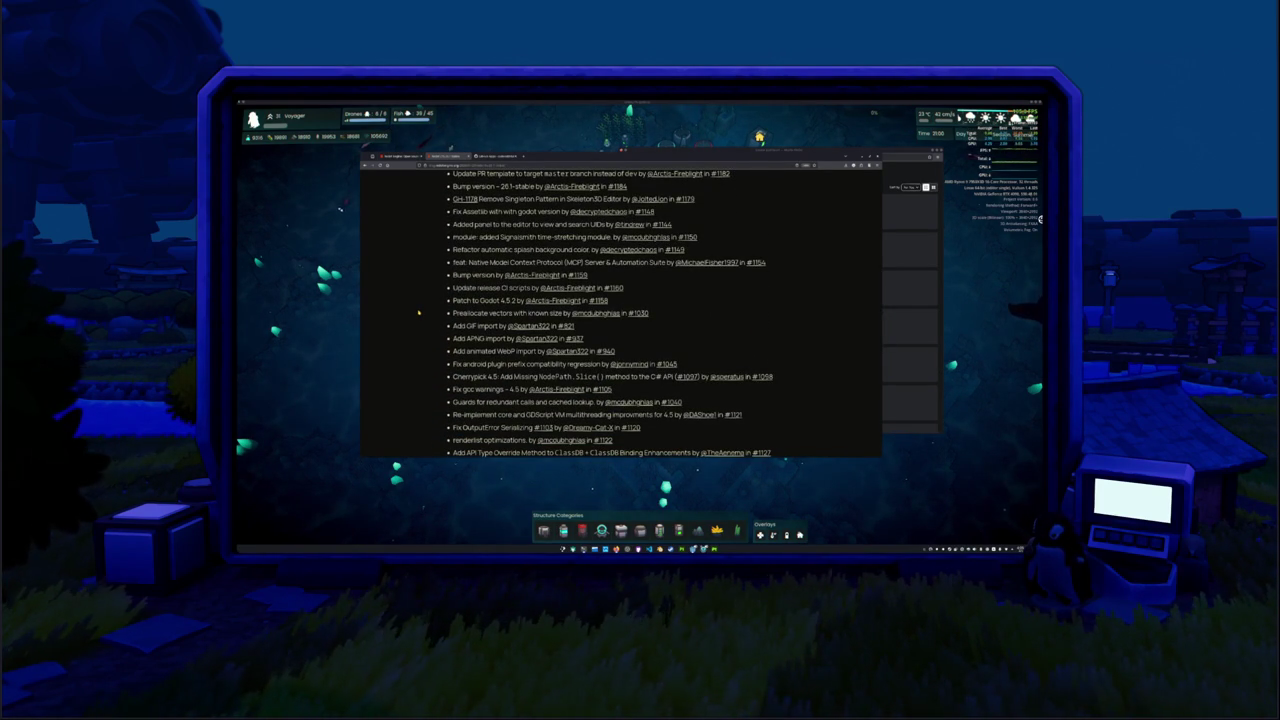
{"action": "scroll", "coordinate": [418, 313], "scroll_direction": "down", "scroll_amount": 15}
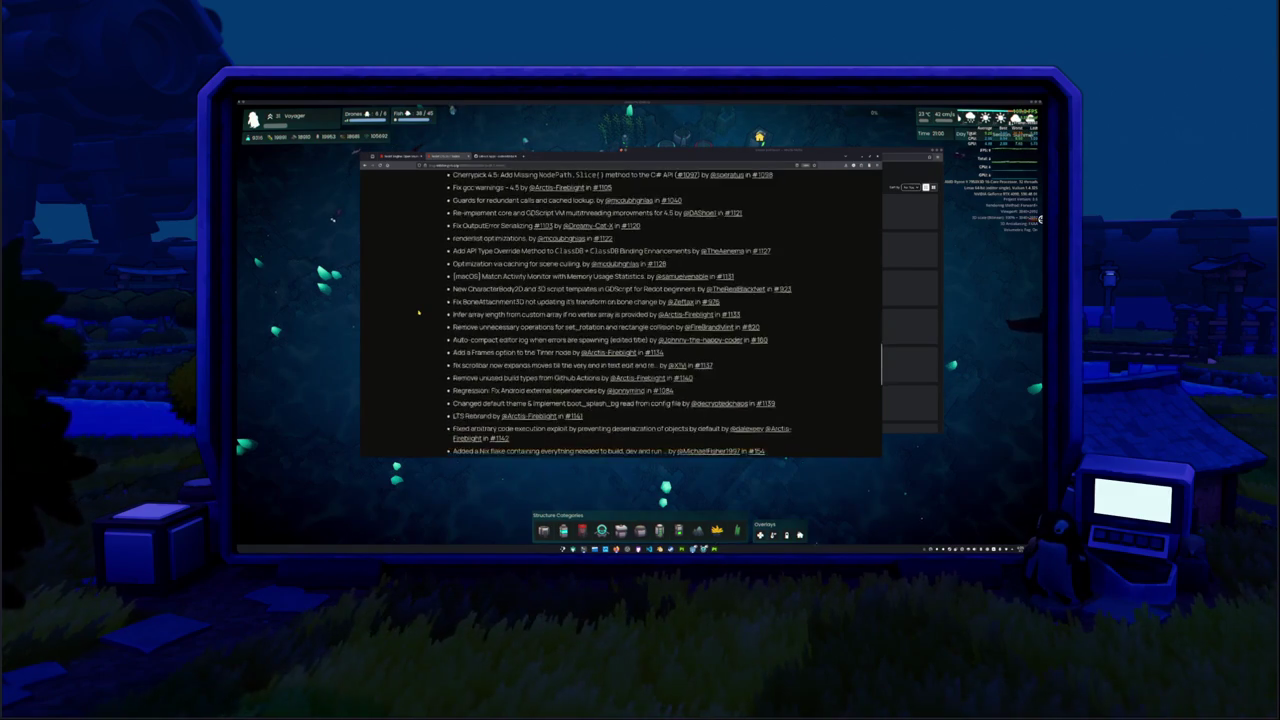
{"action": "scroll", "coordinate": [418, 313], "scroll_direction": "up", "scroll_amount": 2}
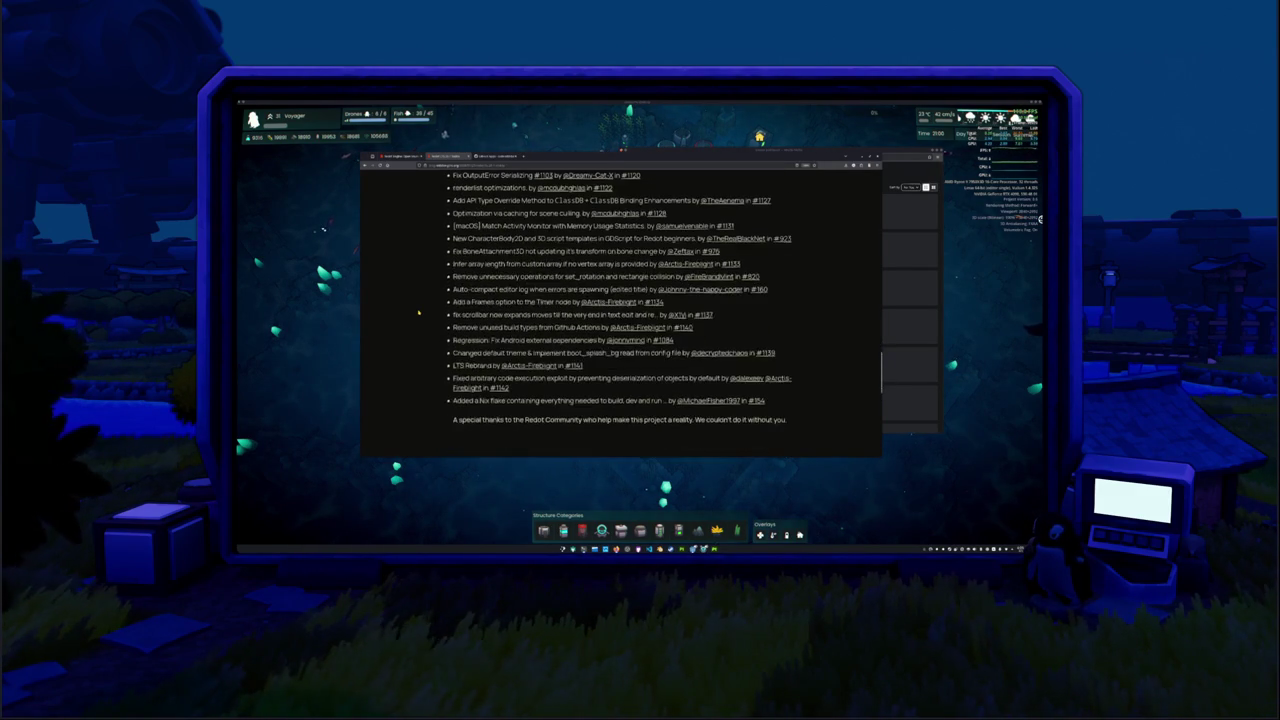
{"action": "scroll", "coordinate": [418, 313], "scroll_direction": "up", "scroll_amount": 10}
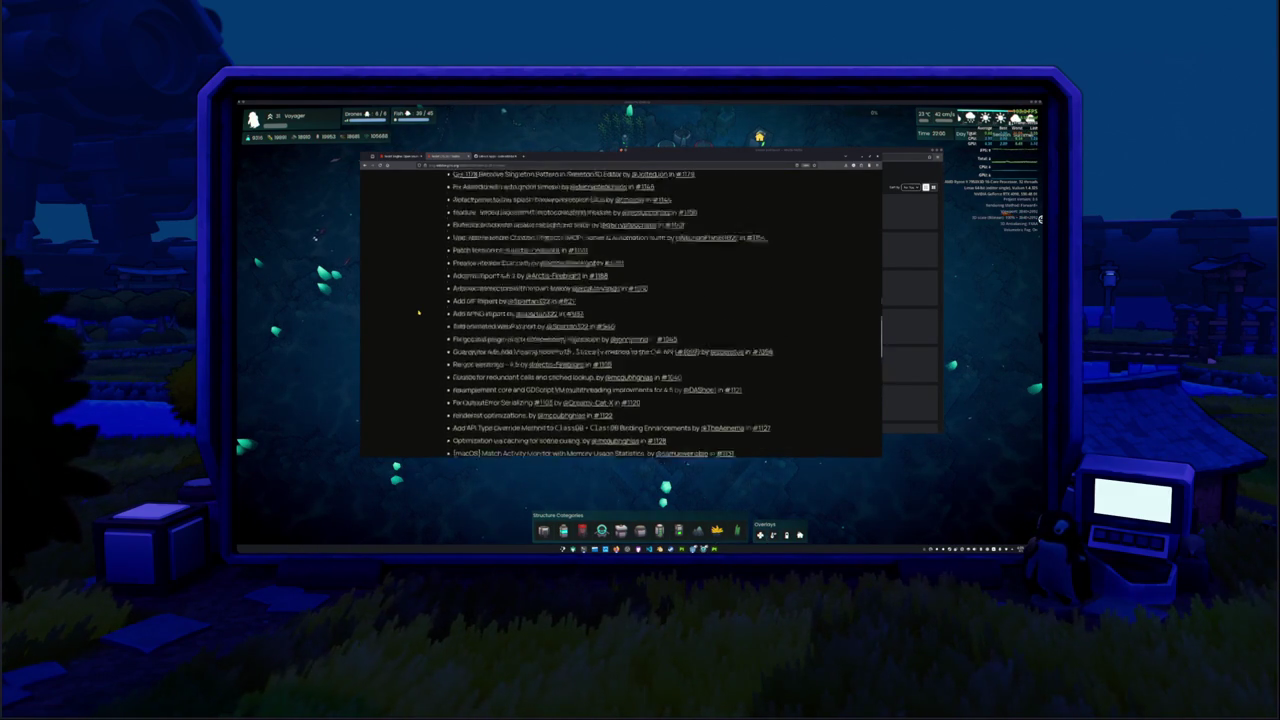
{"action": "scroll", "coordinate": [418, 313], "scroll_direction": "up", "scroll_amount": 15}
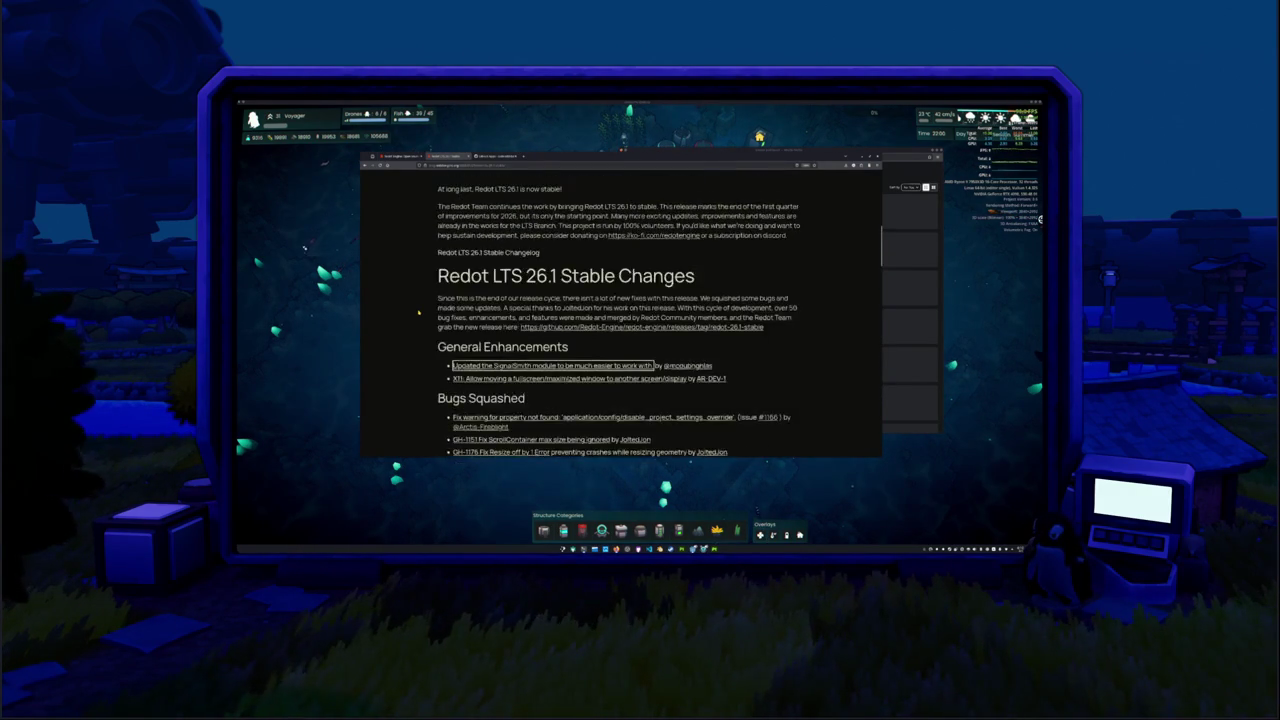
{"action": "scroll", "coordinate": [418, 313], "scroll_direction": "up", "scroll_amount": 5}
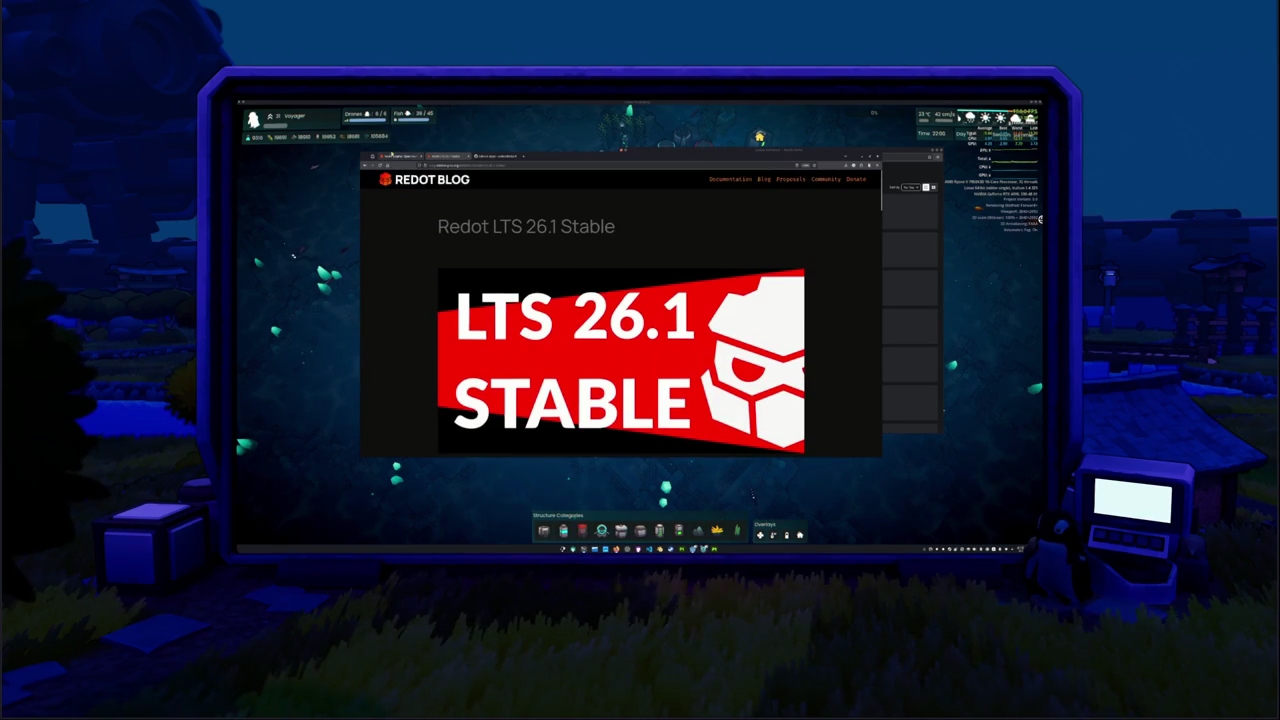
Look over the Redot Engine homepage tab, then start a blank new tab.
{"action": "left_click", "coordinate": [397, 157]}
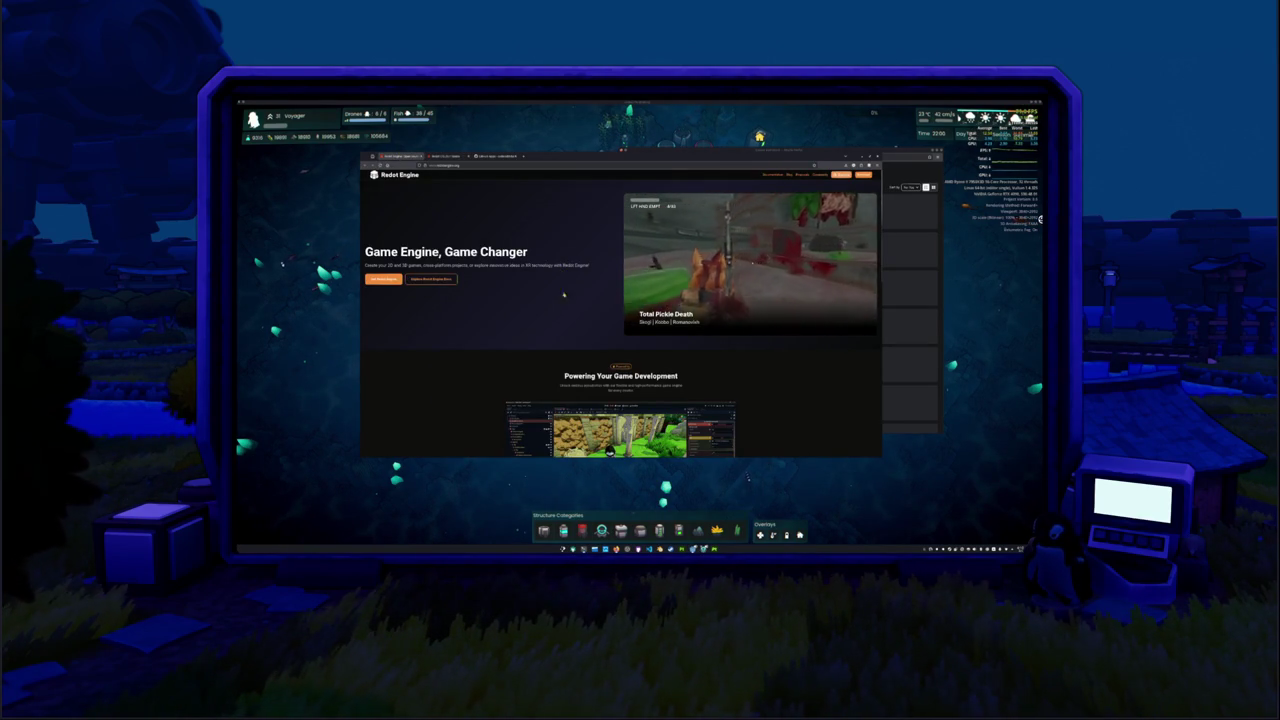
{"action": "scroll", "coordinate": [545, 315], "scroll_direction": "down", "scroll_amount": 3}
{"action": "scroll", "coordinate": [500, 330], "scroll_direction": "up", "scroll_amount": 3}
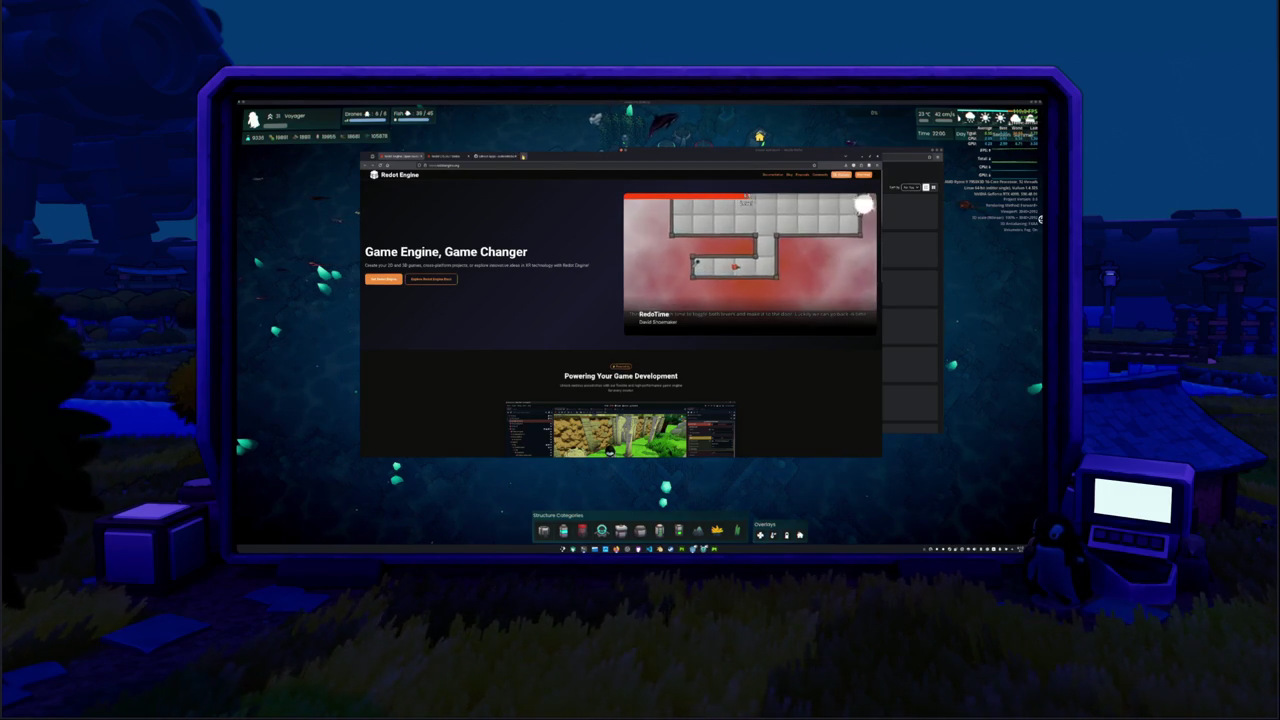
{"action": "left_click", "coordinate": [522, 157]}
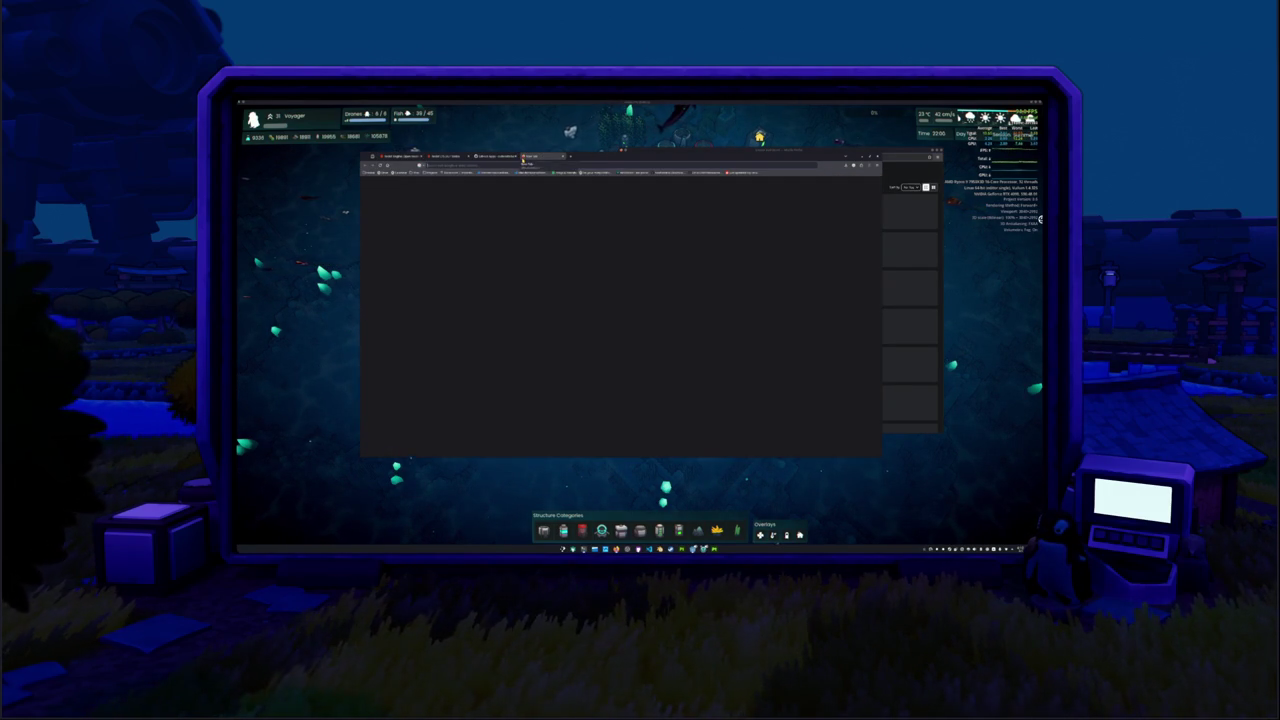
Search the web for 'fluorite game engine' and open the Fluorite Game Engine website.
{"action": "key", "text": "Return"}
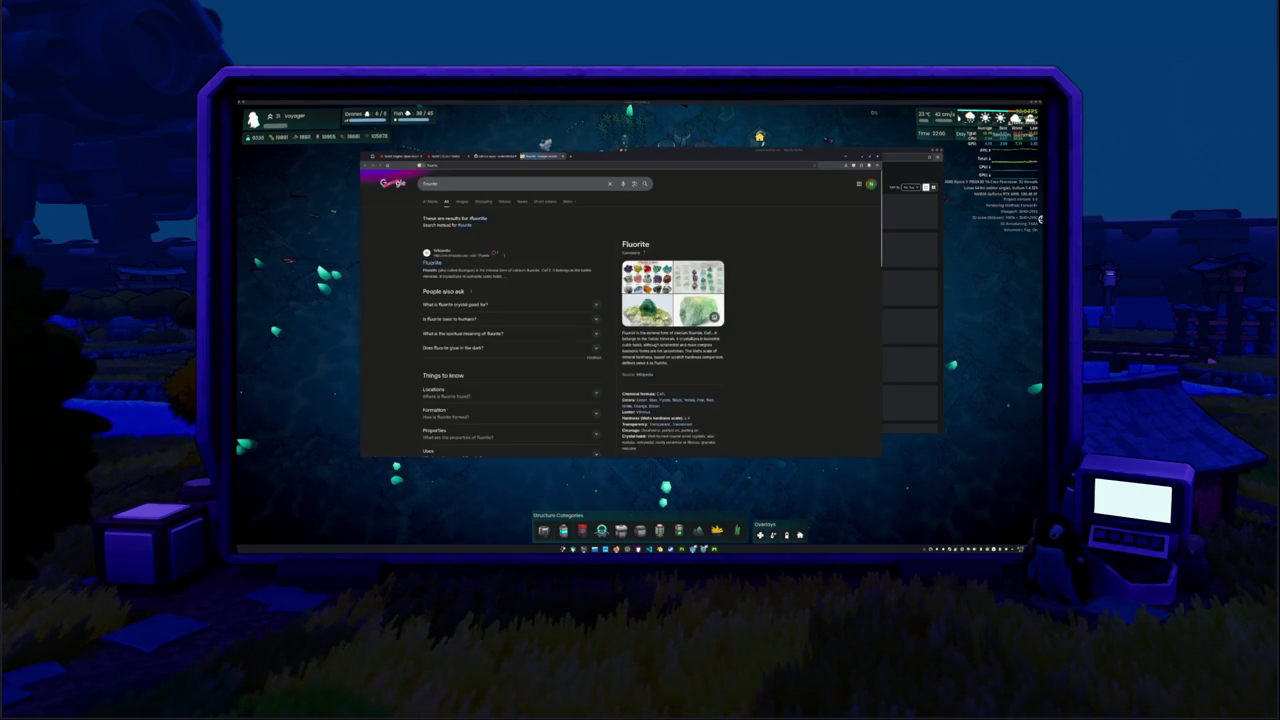
{"action": "left_click", "coordinate": [478, 184]}
{"action": "type", "text": "game engine"}
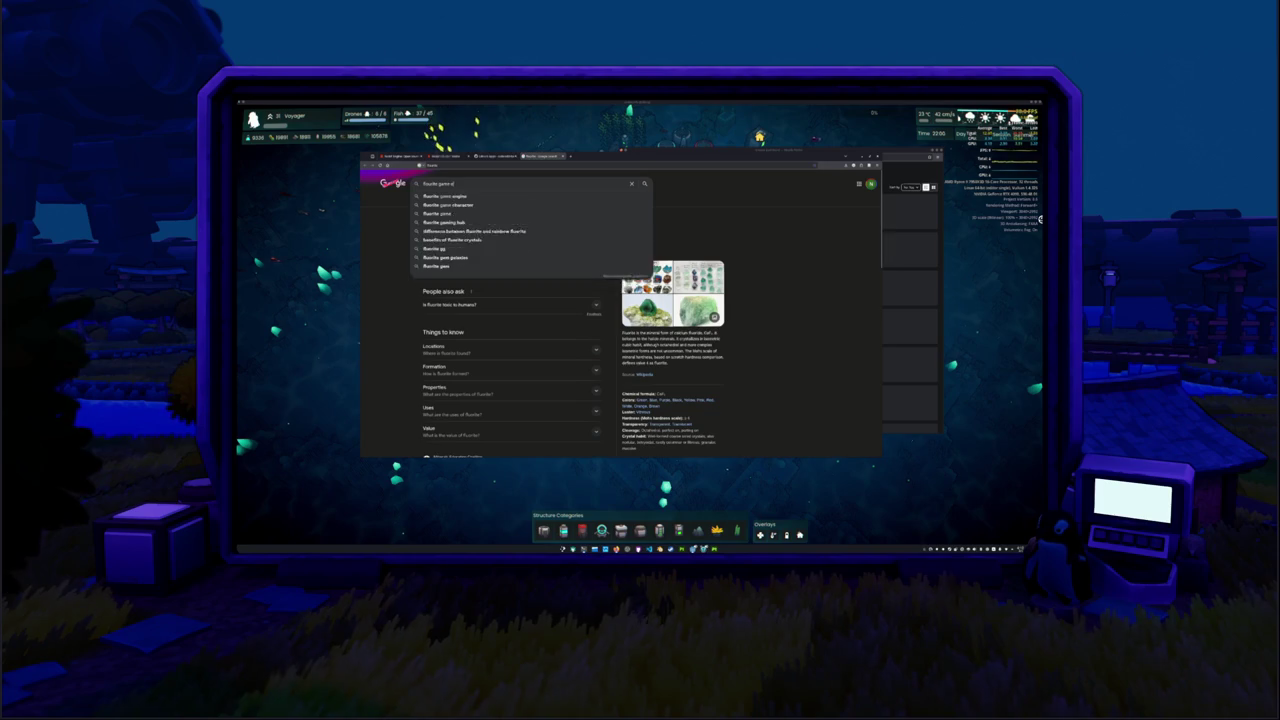
{"action": "key", "text": "Return"}
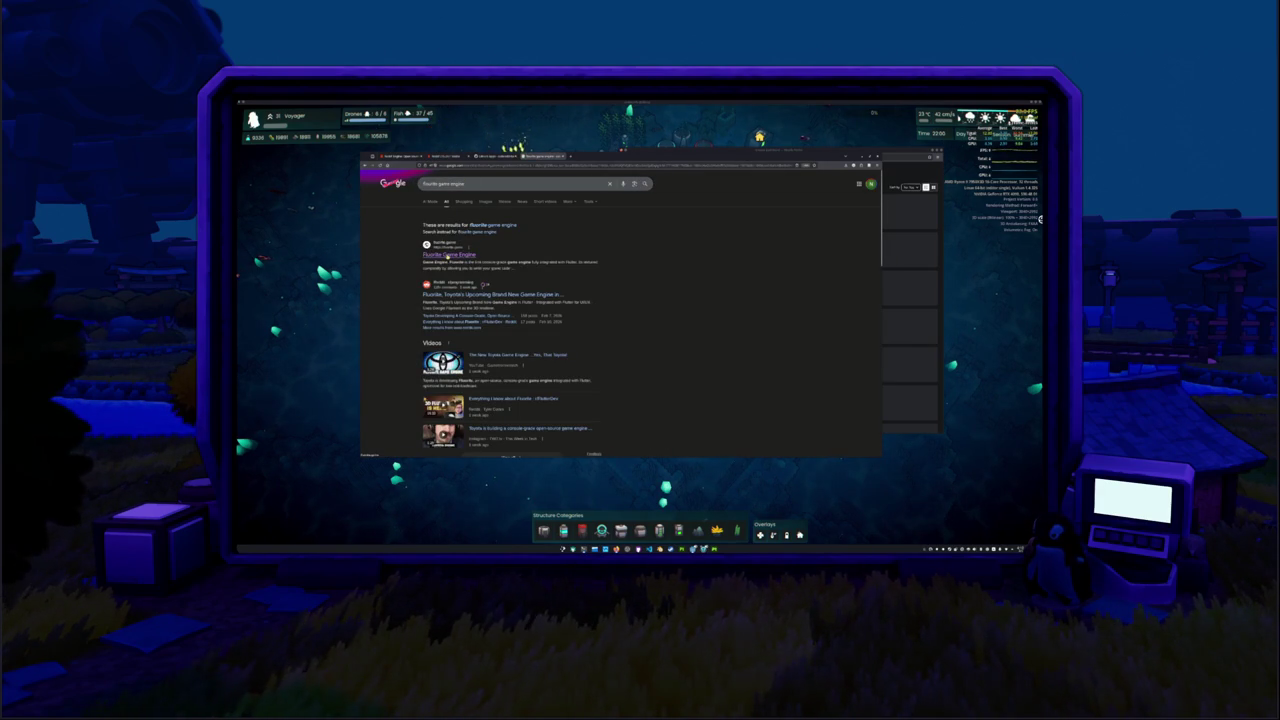
{"action": "left_click", "coordinate": [450, 256]}
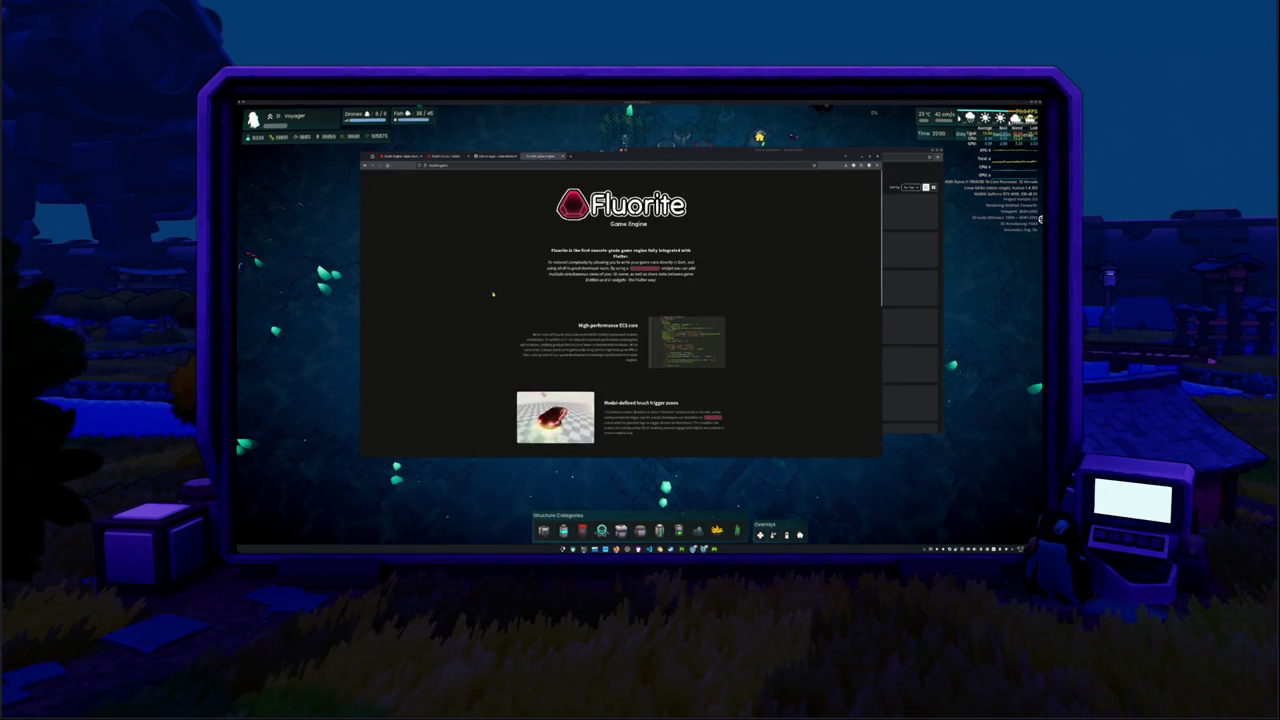
Zoom in on the Fluorite page and search Google for 'Flutter' in a new tab.
{"action": "key", "text": "ctrl+plus"}
{"action": "key", "text": "ctrl+plus"}
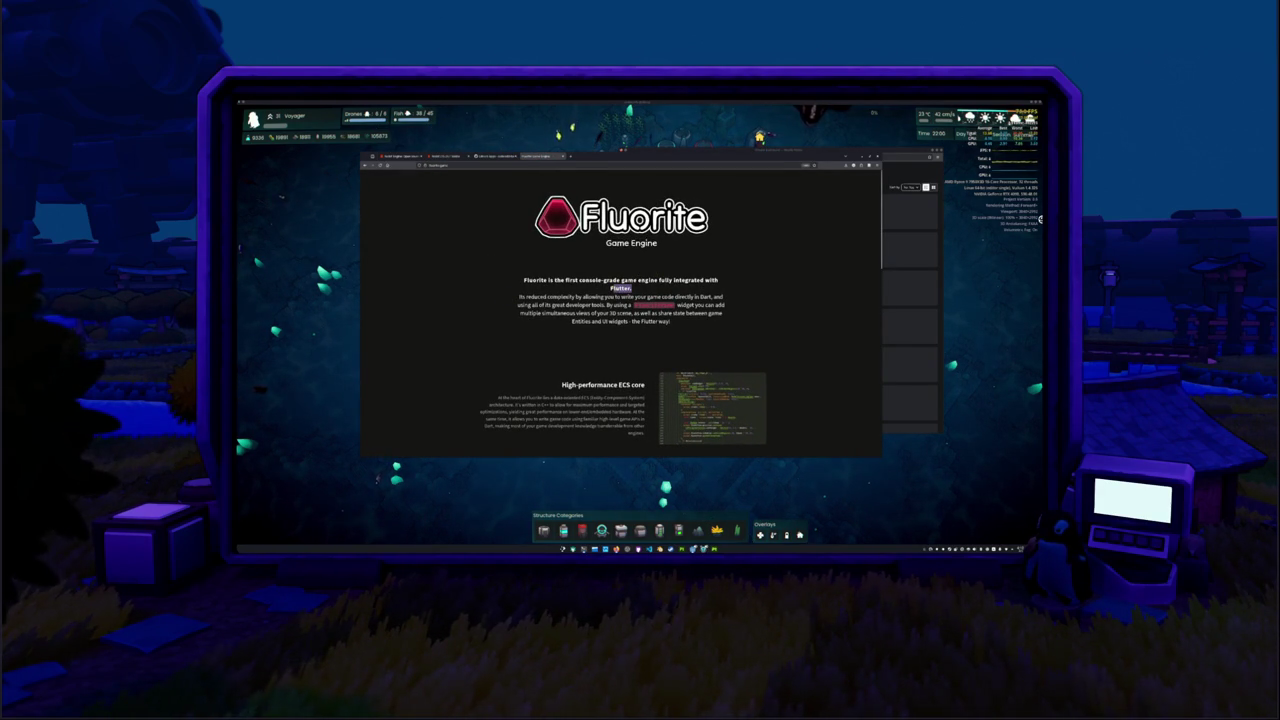
{"action": "right_click", "coordinate": [620, 288]}
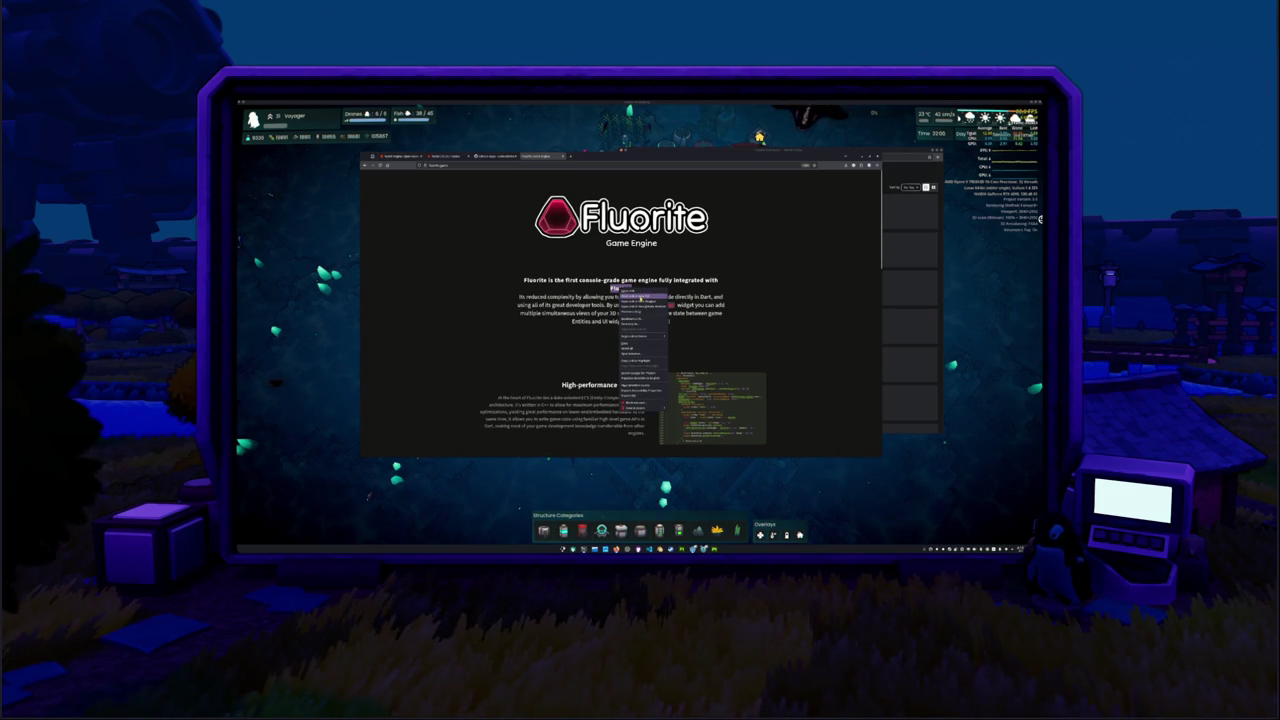
{"action": "key", "text": "Escape"}
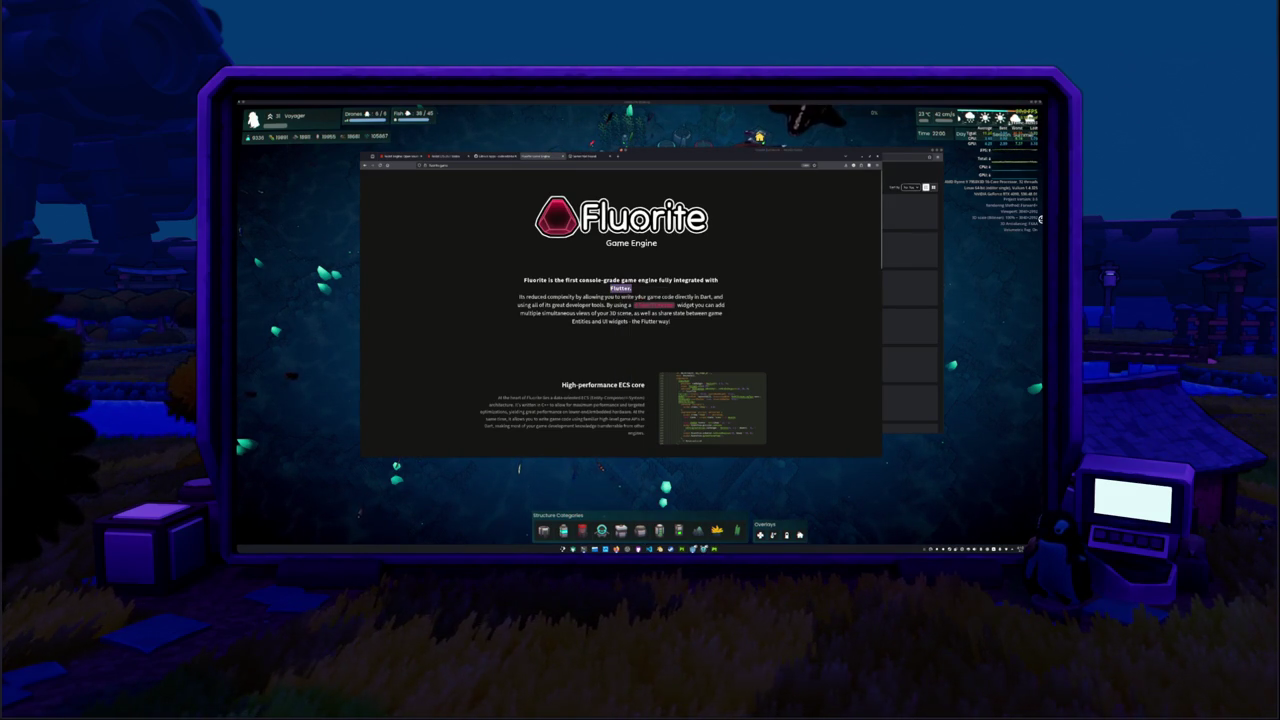
{"action": "right_click", "coordinate": [625, 291]}
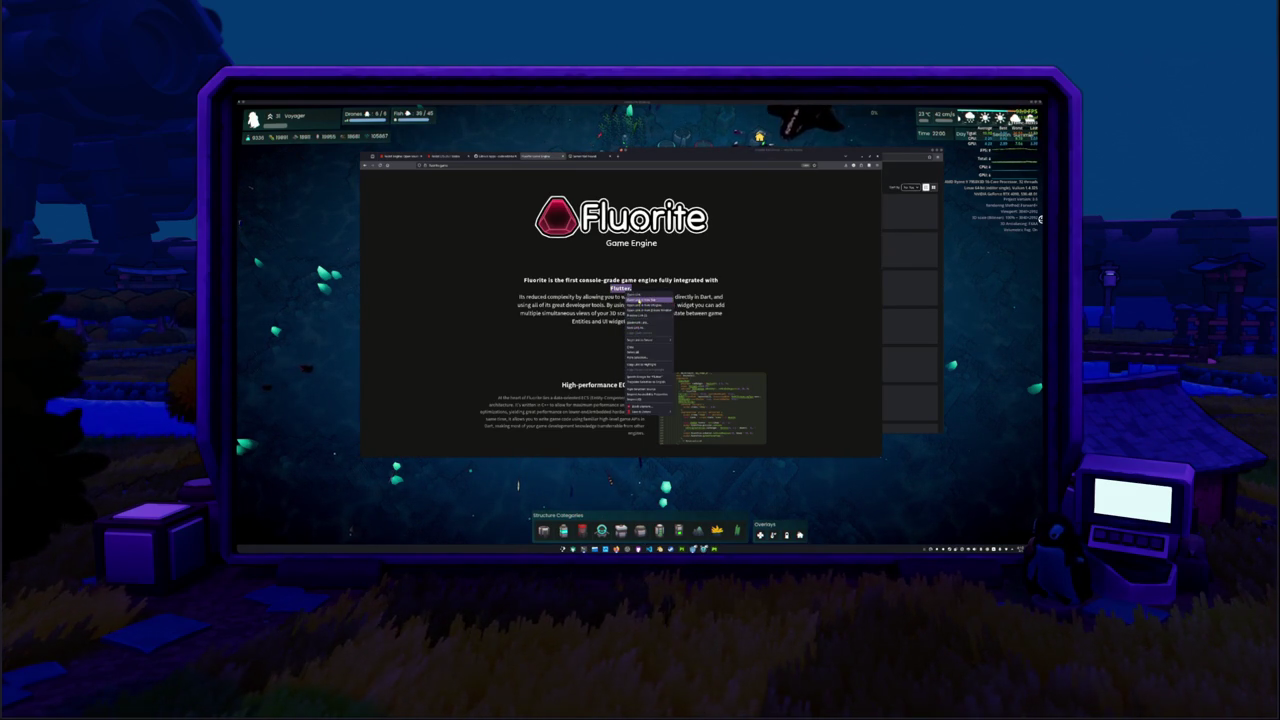
{"action": "left_click", "coordinate": [615, 340]}
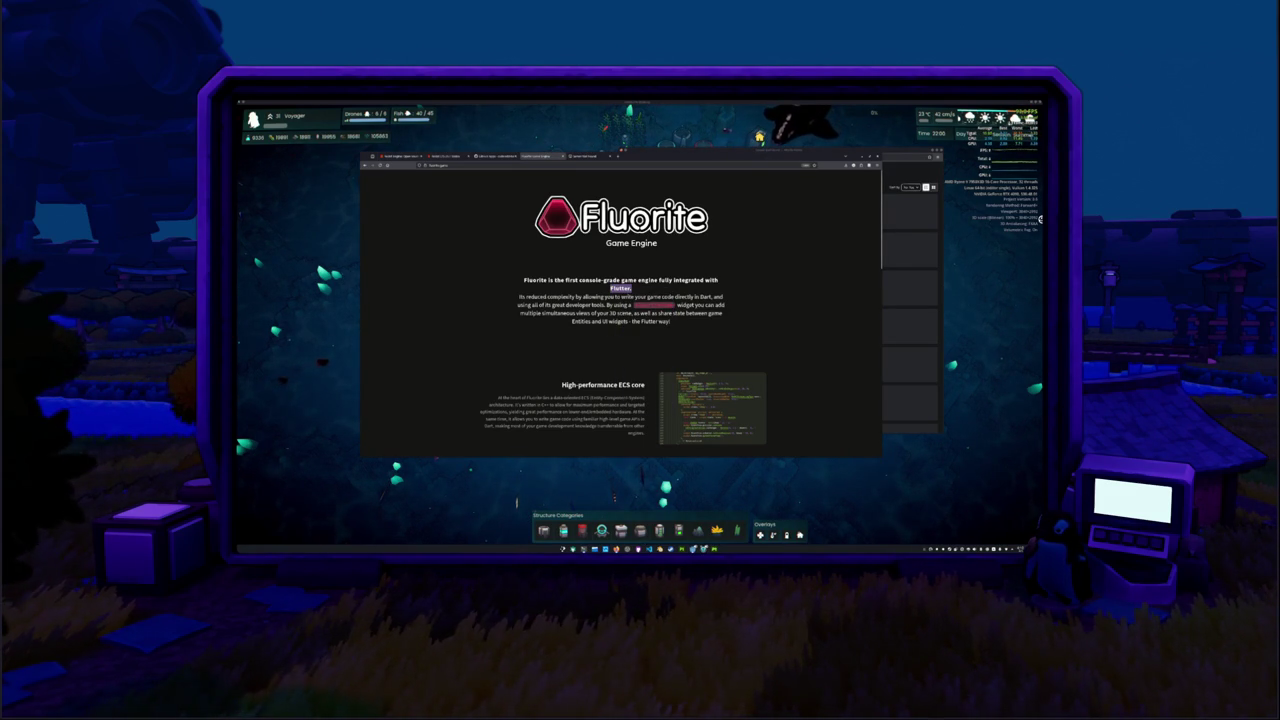
{"action": "right_click", "coordinate": [621, 289]}
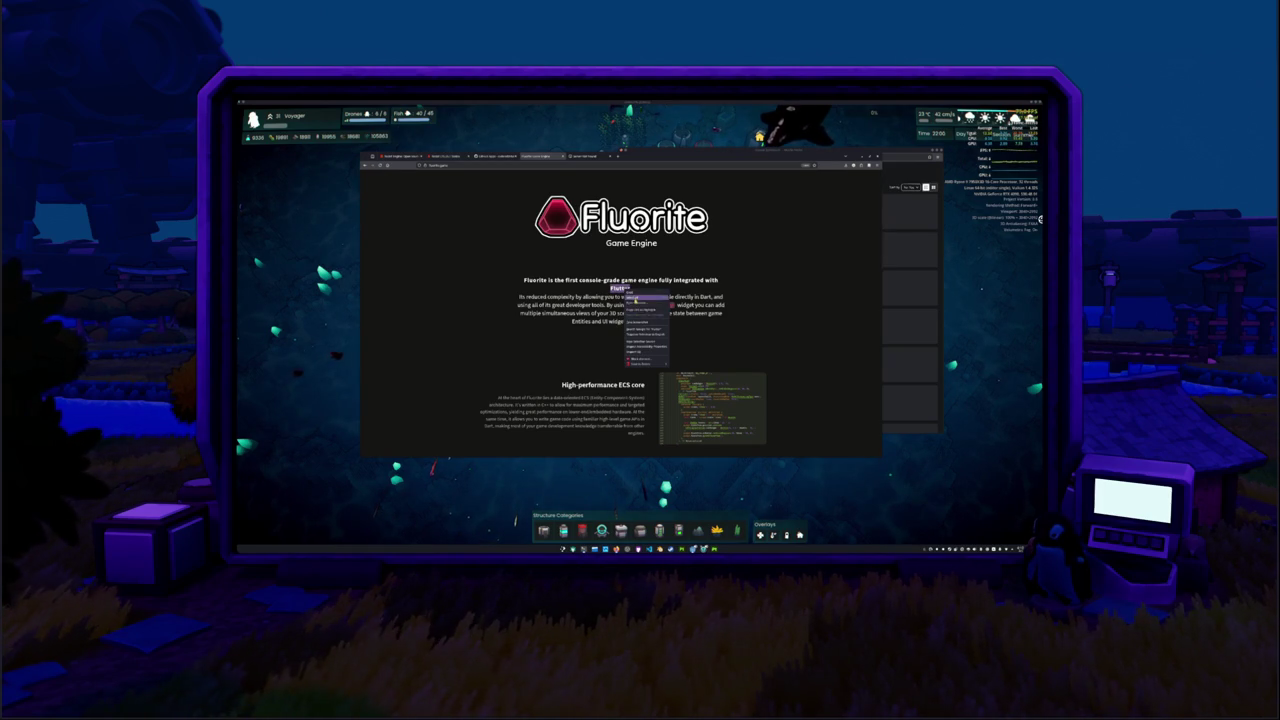
{"action": "left_click", "coordinate": [640, 329]}
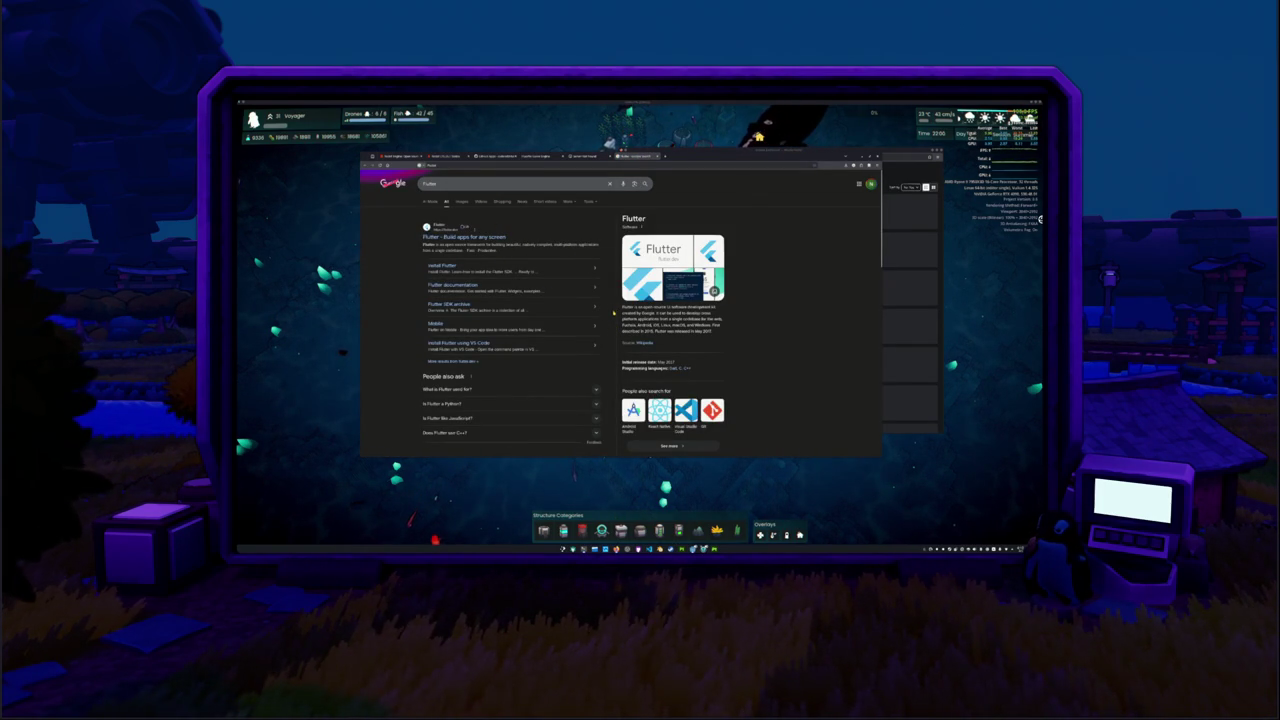
Look over the Flutter search results, then switch back to the Fluorite page tab.
{"action": "scroll", "coordinate": [614, 307], "scroll_direction": "down", "scroll_amount": 1}
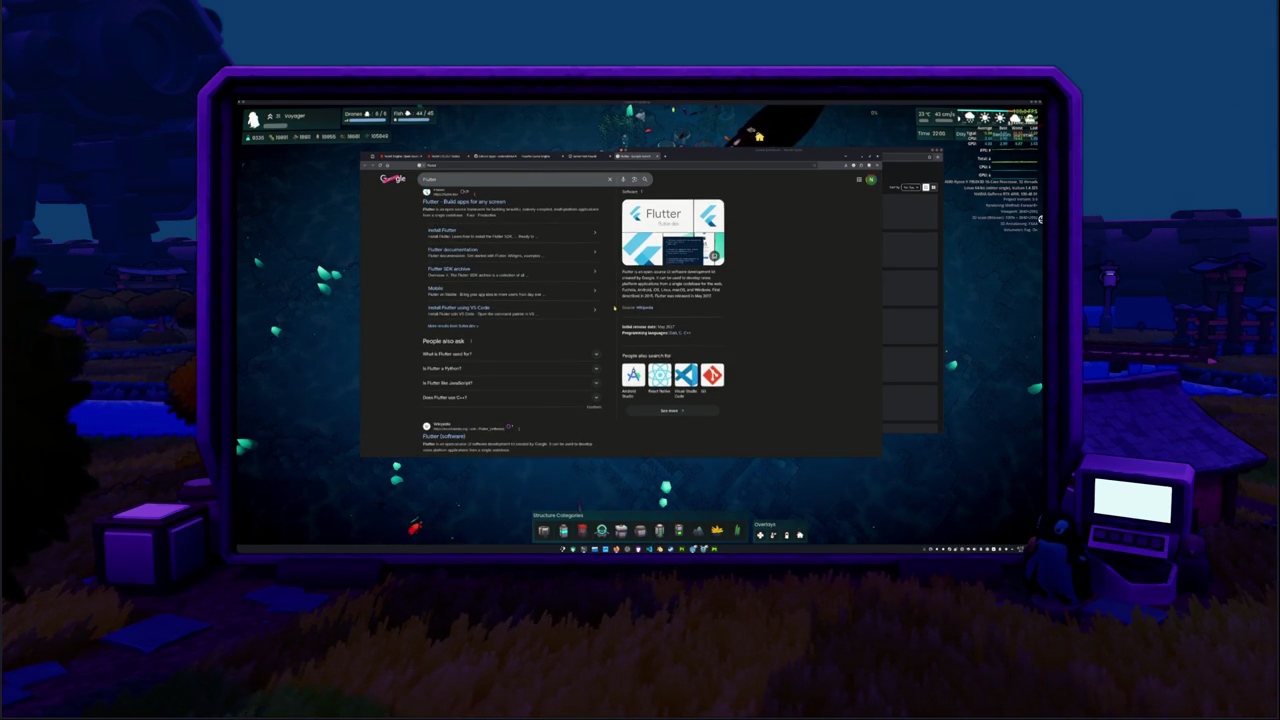
{"action": "scroll", "coordinate": [614, 307], "scroll_direction": "up", "scroll_amount": 1}
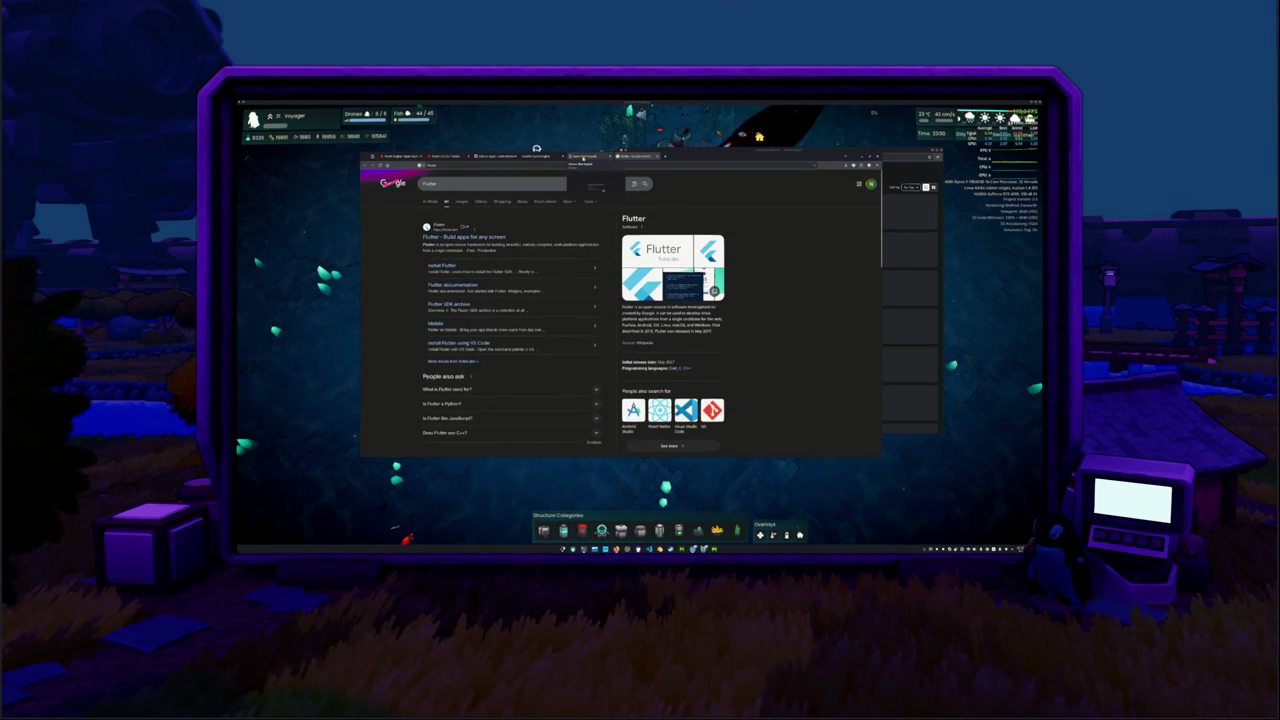
{"action": "left_click", "coordinate": [583, 157]}
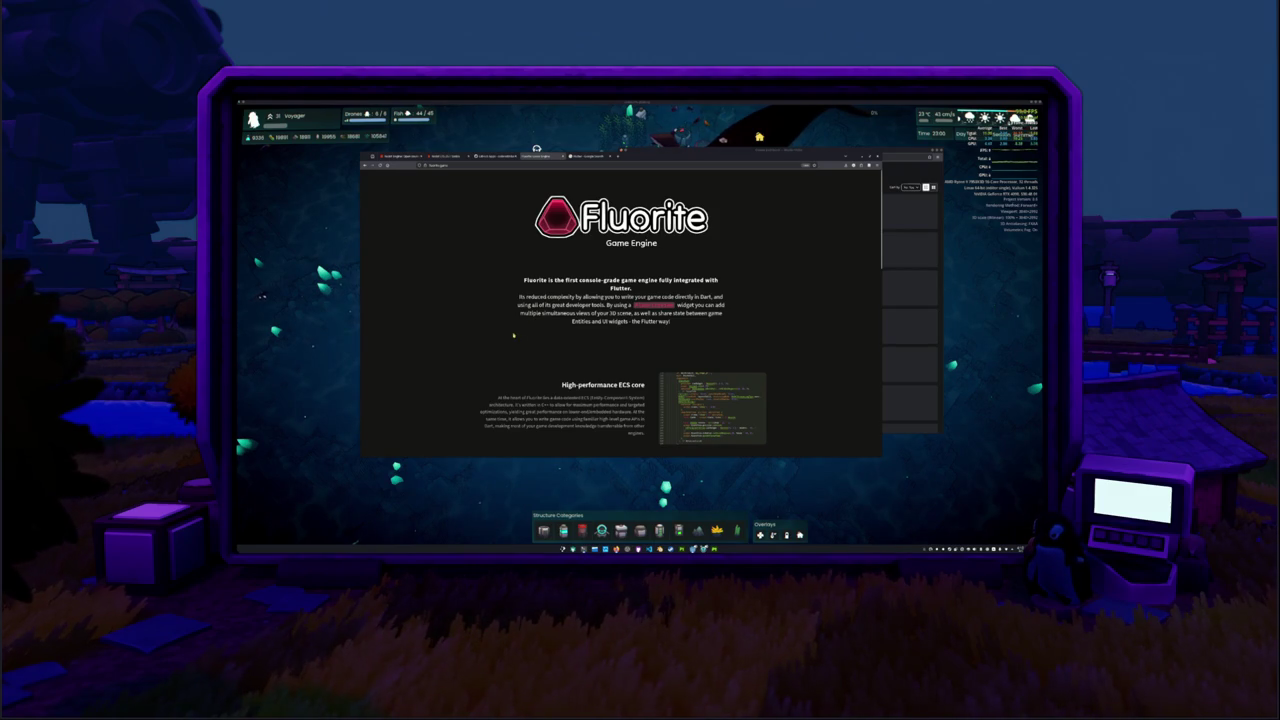
{"action": "left_click", "coordinate": [578, 156]}
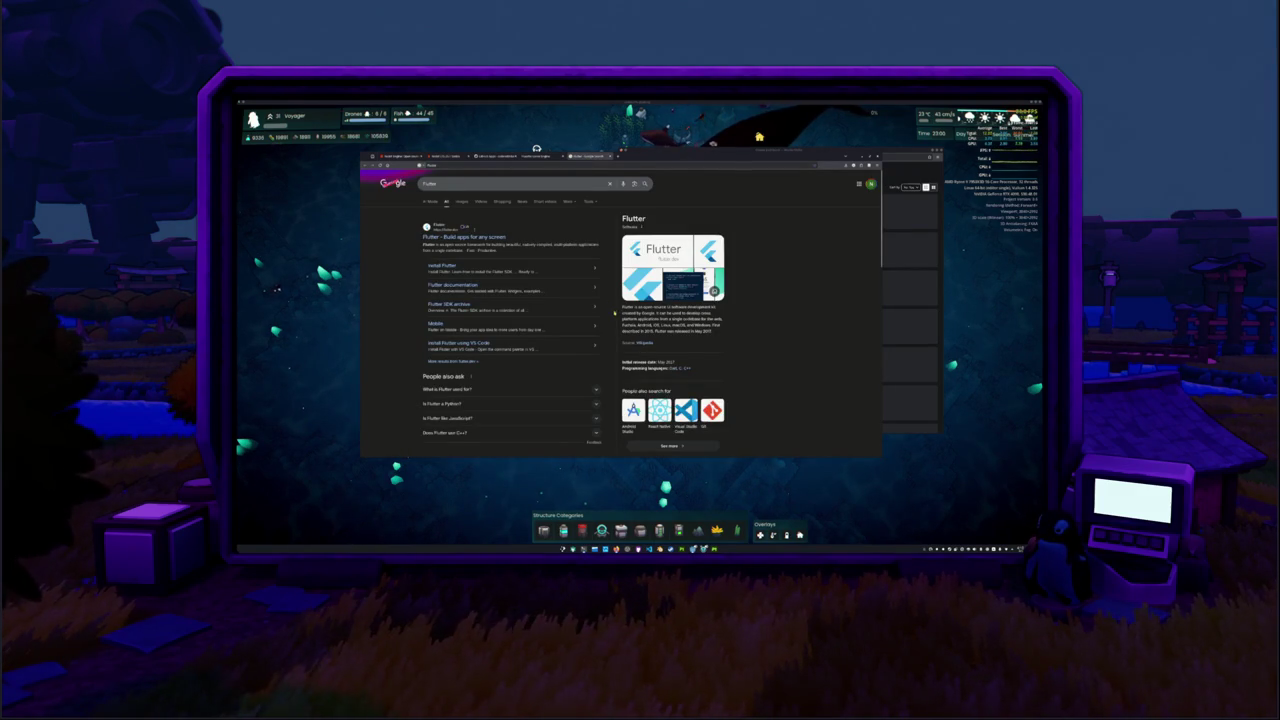
{"action": "left_click", "coordinate": [540, 157]}
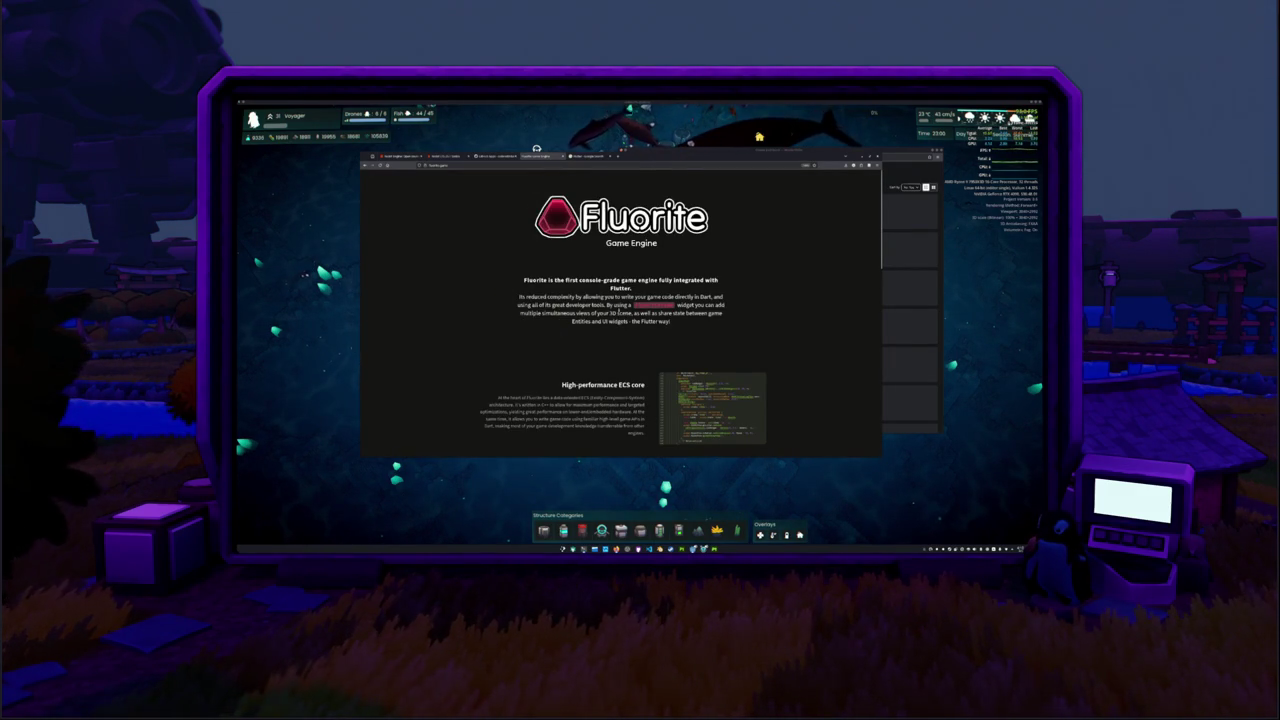
Scroll through the Fluorite page to its High-performance ECS core section.
{"action": "scroll", "coordinate": [456, 326], "scroll_direction": "down", "scroll_amount": 3}
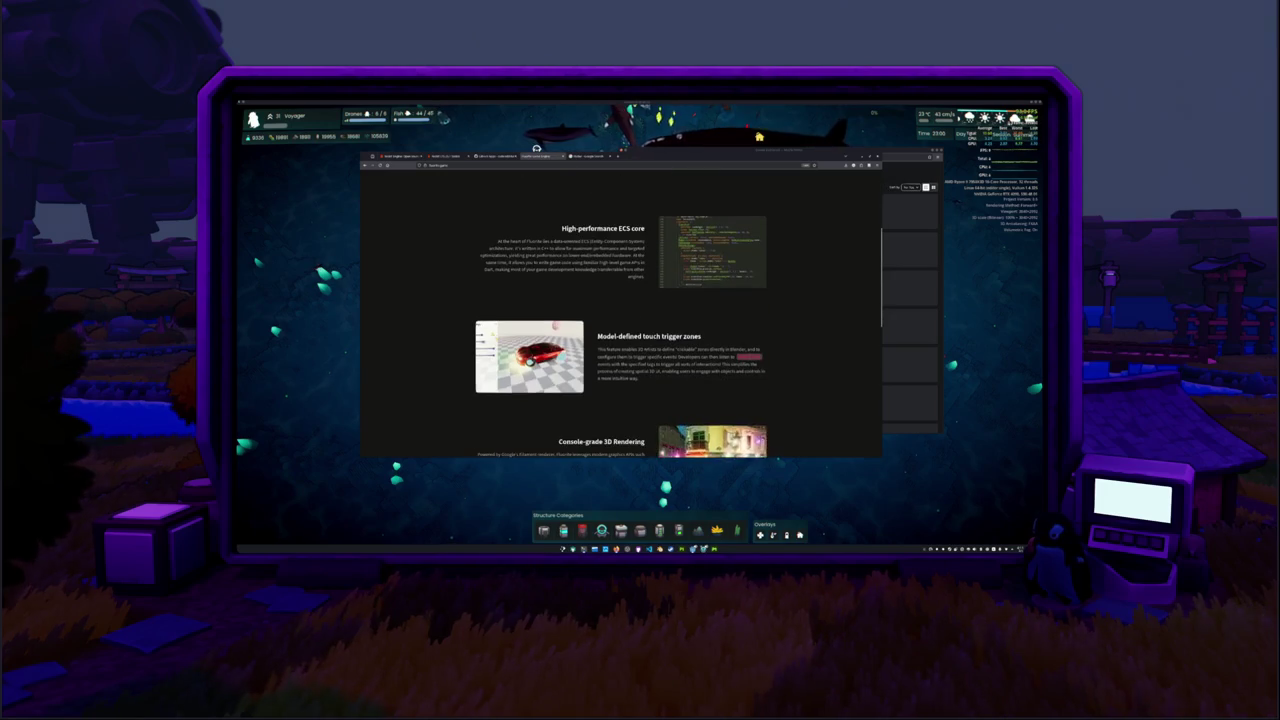
{"action": "scroll", "coordinate": [464, 318], "scroll_direction": "down", "scroll_amount": 1}
{"action": "scroll", "coordinate": [464, 318], "scroll_direction": "down", "scroll_amount": 2}
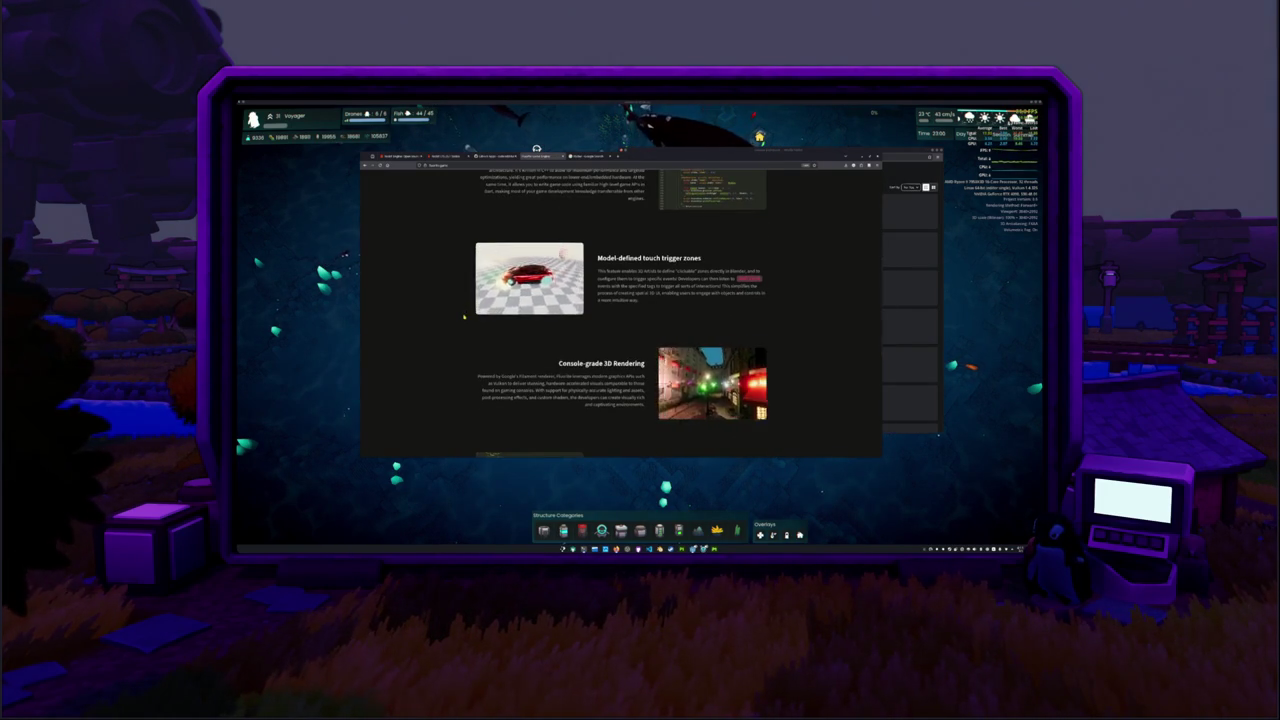
{"action": "scroll", "coordinate": [464, 318], "scroll_direction": "down", "scroll_amount": 1}
{"action": "scroll", "coordinate": [464, 318], "scroll_direction": "down", "scroll_amount": 2}
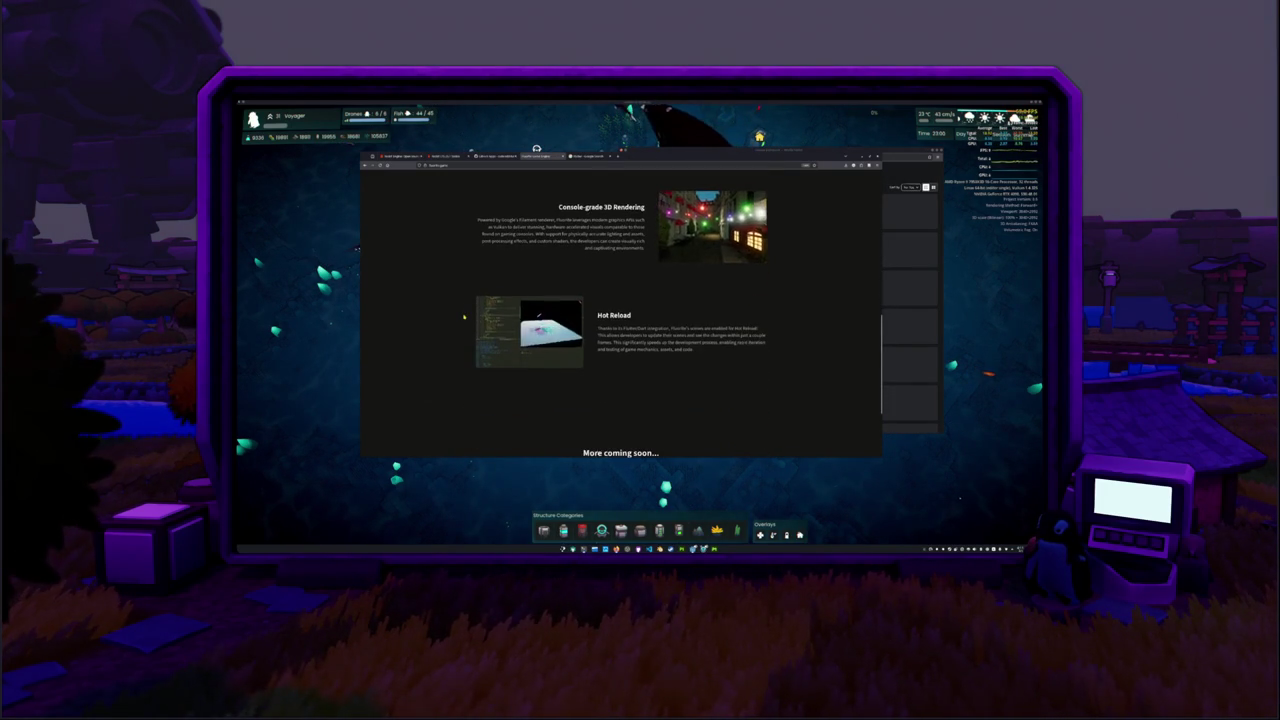
{"action": "scroll", "coordinate": [464, 318], "scroll_direction": "down", "scroll_amount": 2}
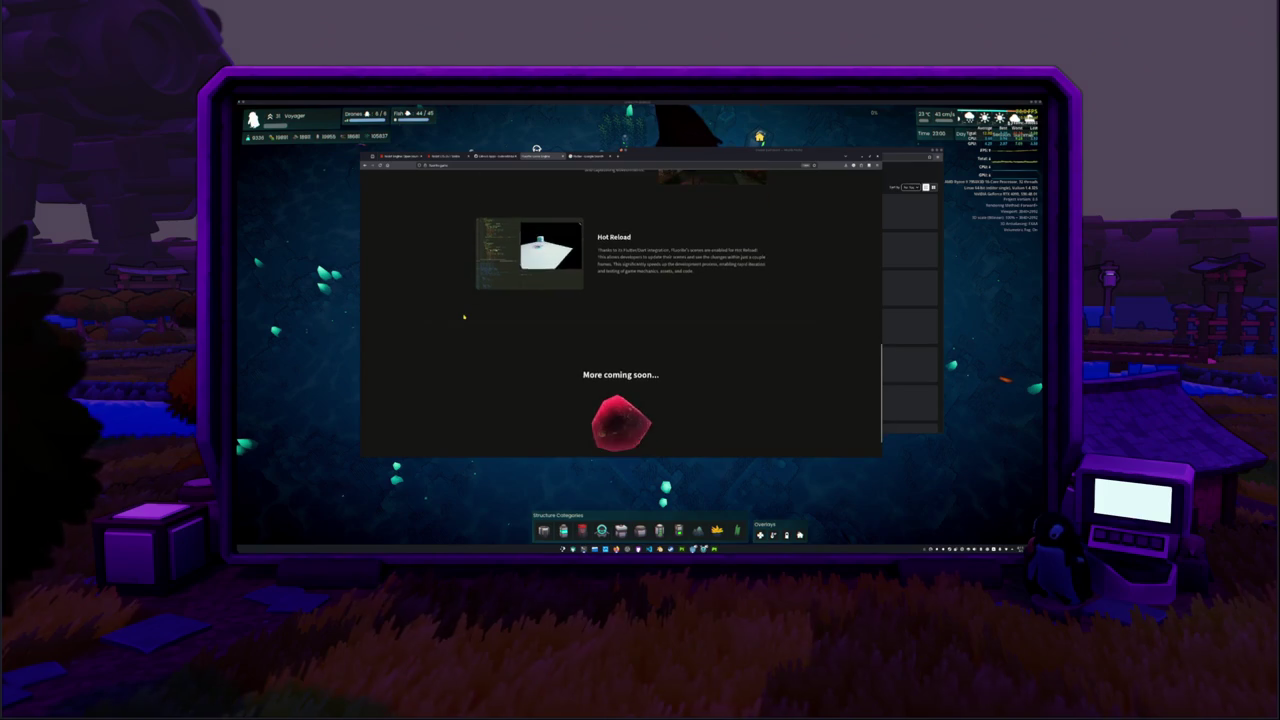
{"action": "scroll", "coordinate": [464, 318], "scroll_direction": "down", "scroll_amount": 1}
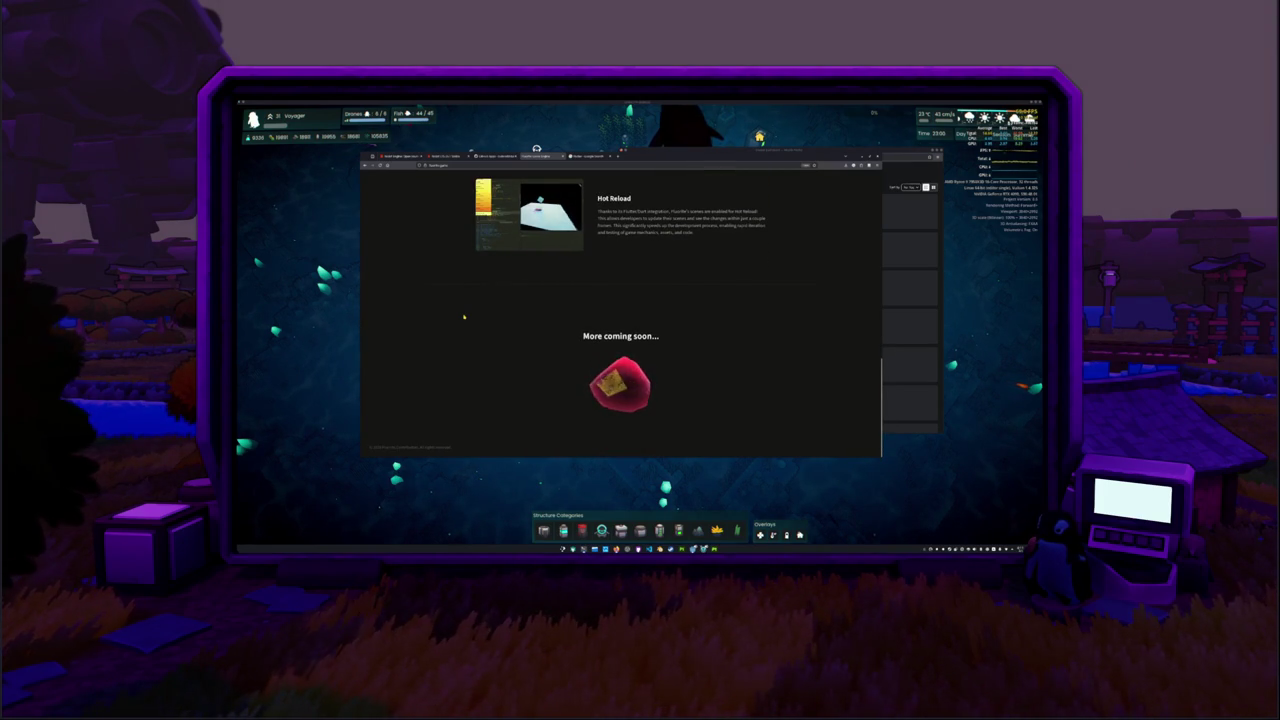
{"action": "scroll", "coordinate": [480, 400], "scroll_direction": "up", "scroll_amount": 10}
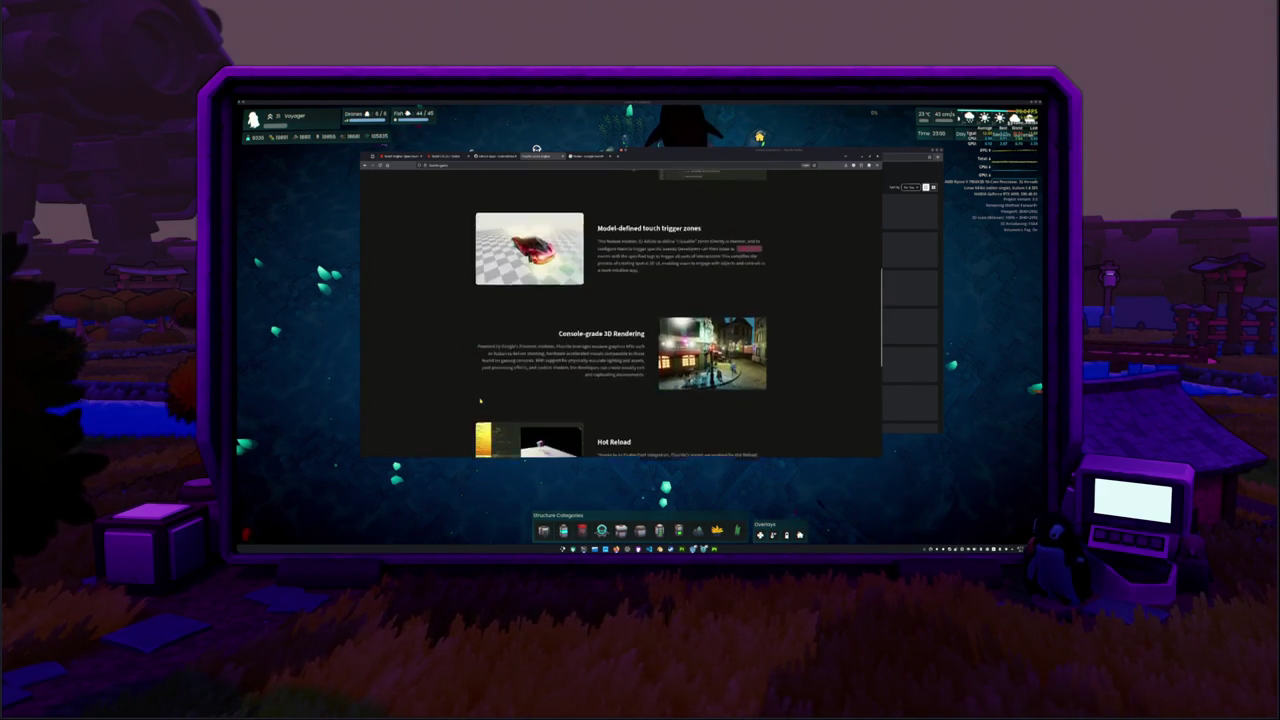
{"action": "scroll", "coordinate": [471, 402], "scroll_direction": "up", "scroll_amount": 3}
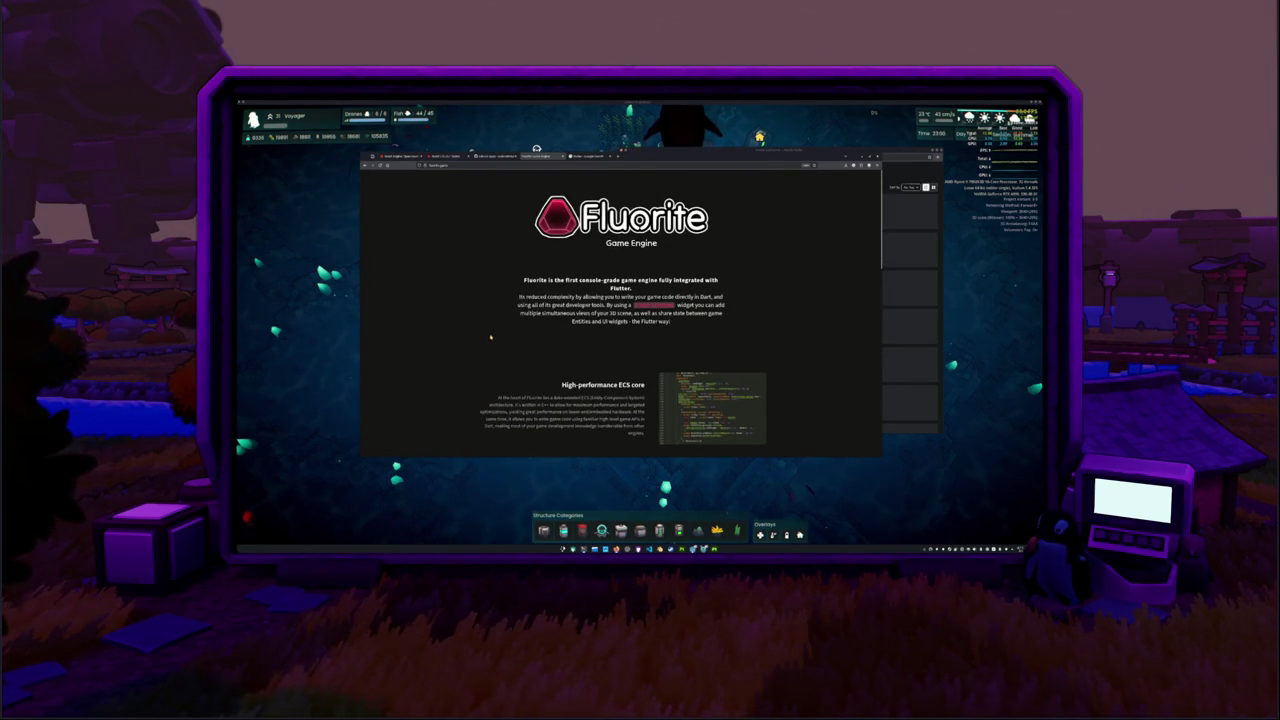
{"action": "scroll", "coordinate": [480, 334], "scroll_direction": "down", "scroll_amount": 2}
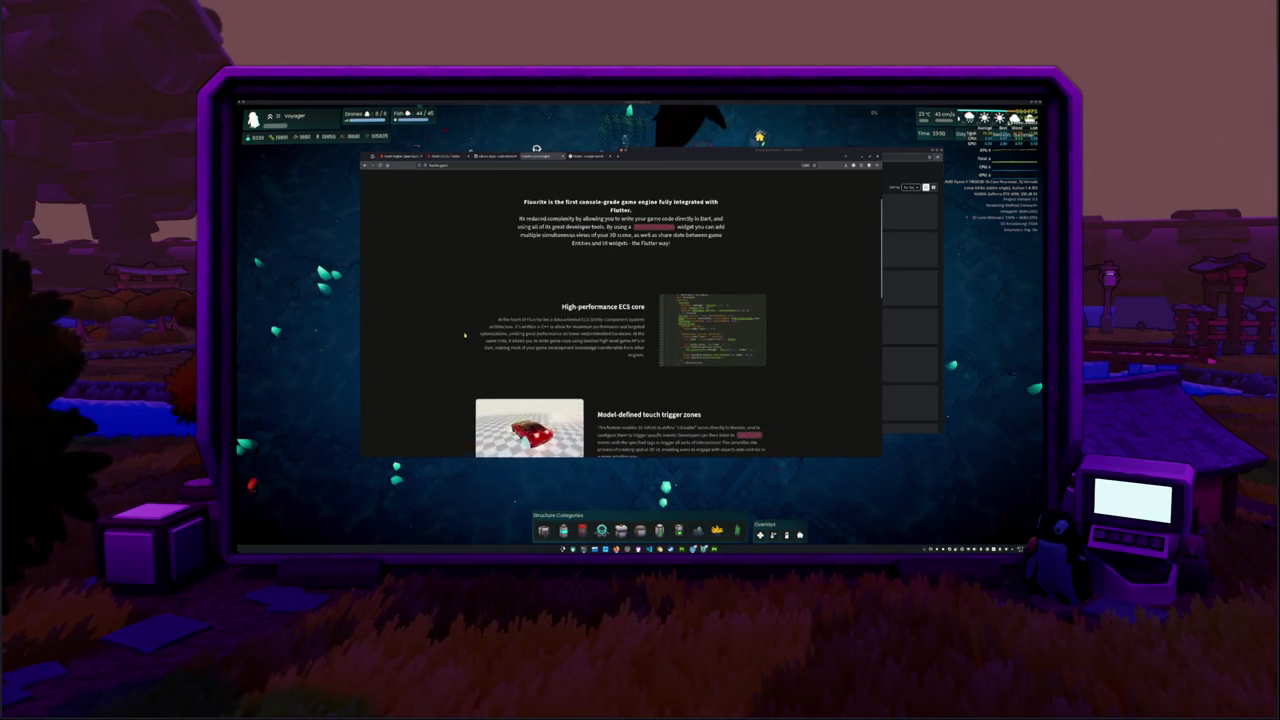
{"action": "scroll", "coordinate": [465, 336], "scroll_direction": "down", "scroll_amount": 2}
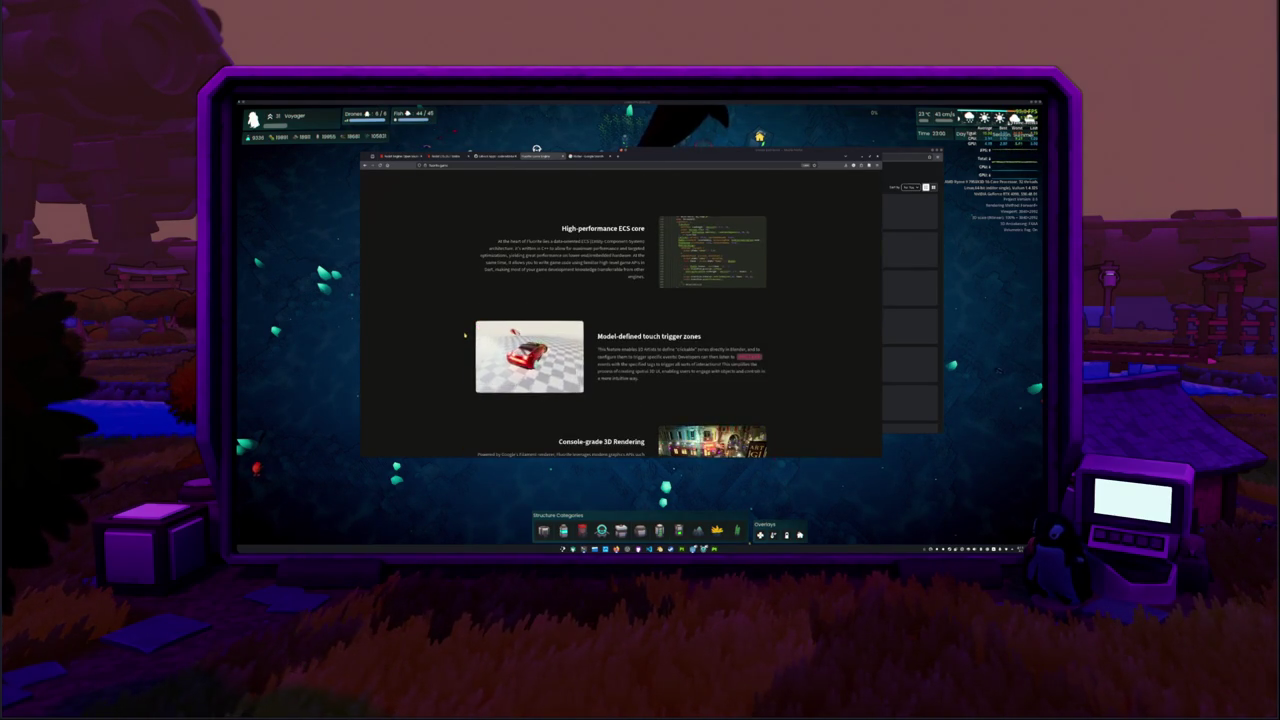
{"action": "scroll", "coordinate": [465, 336], "scroll_direction": "up", "scroll_amount": 1}
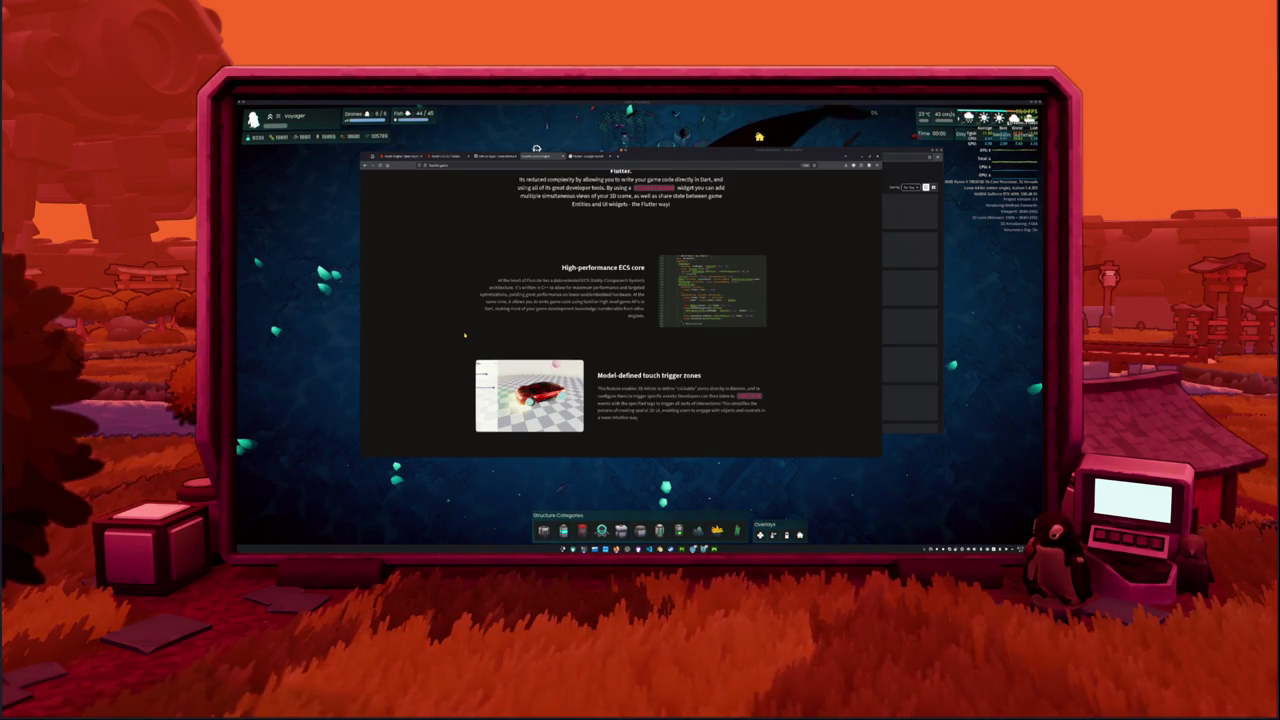
Highlight the 'High-performance ECS core' heading and its first lines, then clear the selection.
{"action": "scroll", "coordinate": [464, 335], "scroll_direction": "down", "scroll_amount": 5}
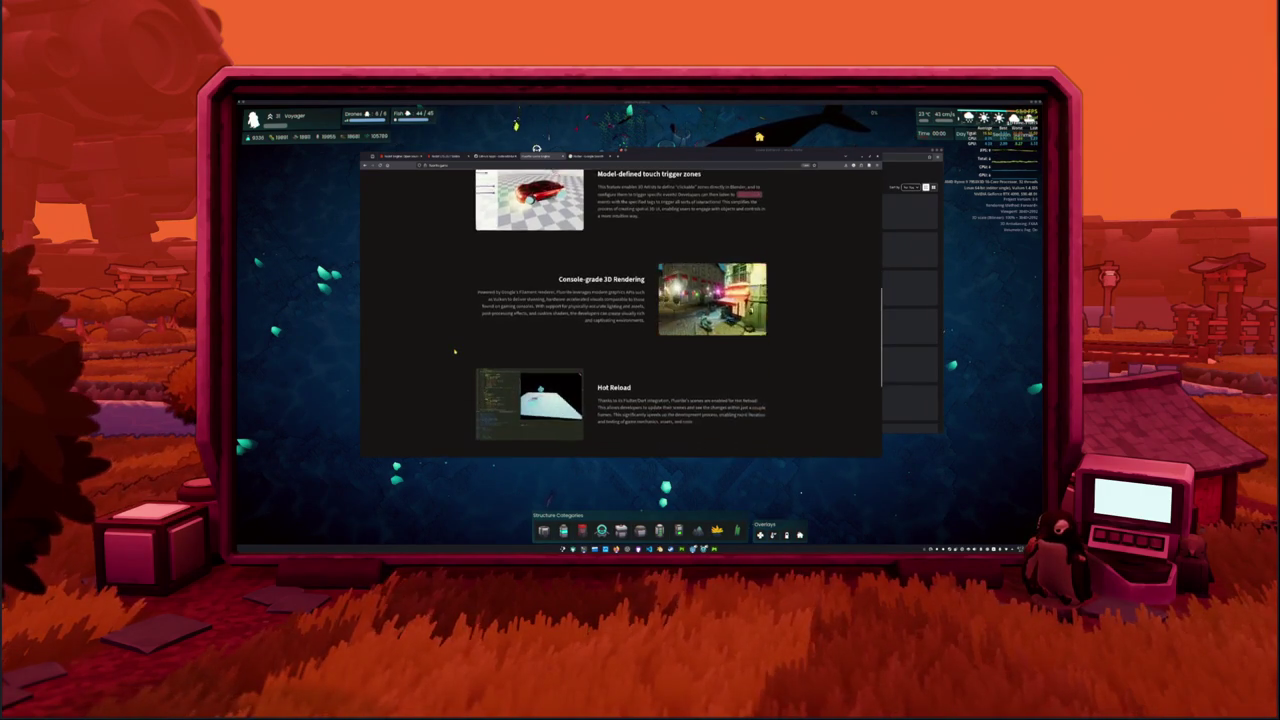
{"action": "scroll", "coordinate": [454, 351], "scroll_direction": "down", "scroll_amount": 4}
{"action": "scroll", "coordinate": [454, 351], "scroll_direction": "up", "scroll_amount": 3}
{"action": "scroll", "coordinate": [454, 351], "scroll_direction": "up", "scroll_amount": 7}
{"action": "scroll", "coordinate": [454, 351], "scroll_direction": "down", "scroll_amount": 1}
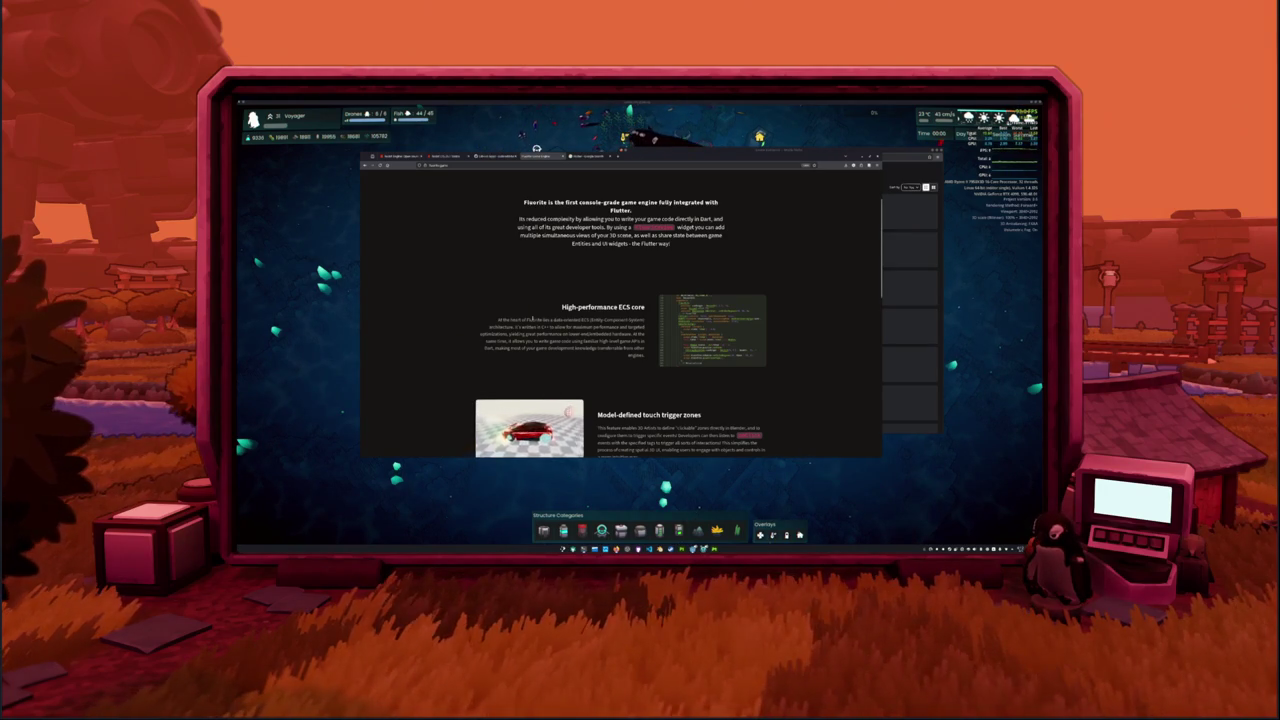
{"action": "mouse_move", "coordinate": [561, 307]}
{"action": "left_mouse_down"}
{"action": "mouse_move", "coordinate": [646, 308]}
{"action": "mouse_move", "coordinate": [632, 327]}
{"action": "left_mouse_up"}
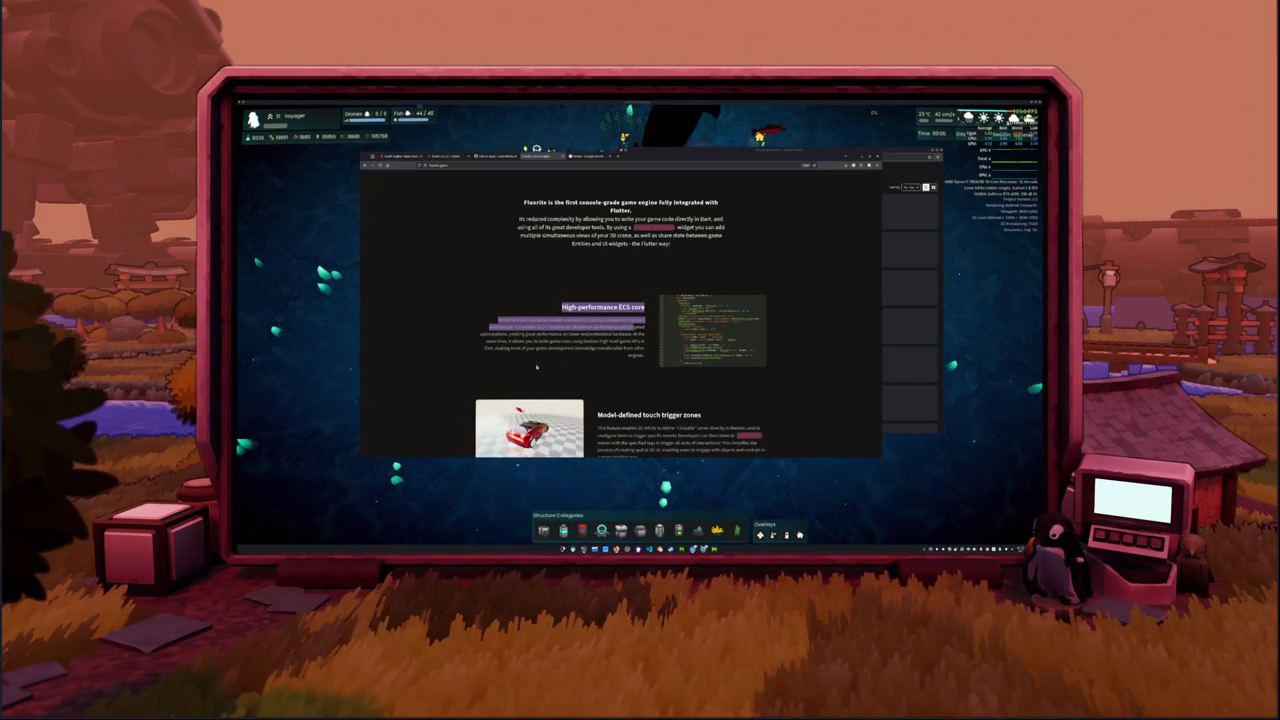
{"action": "left_click", "coordinate": [454, 368]}
Highlight the first lines of the trigger zones paragraph, then clear the highlight.
{"action": "scroll", "coordinate": [456, 355], "scroll_direction": "down", "scroll_amount": 2}
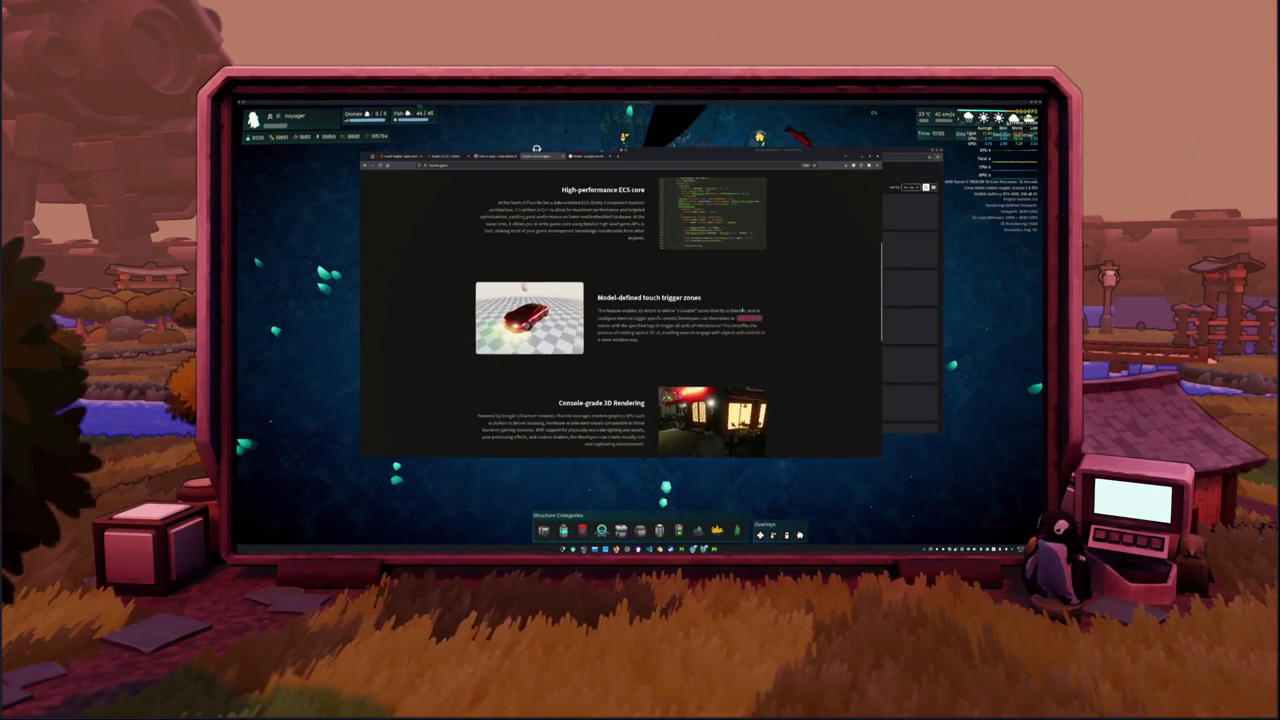
{"action": "left_click_drag", "start_coordinate": [746, 310], "coordinate": [598, 311]}
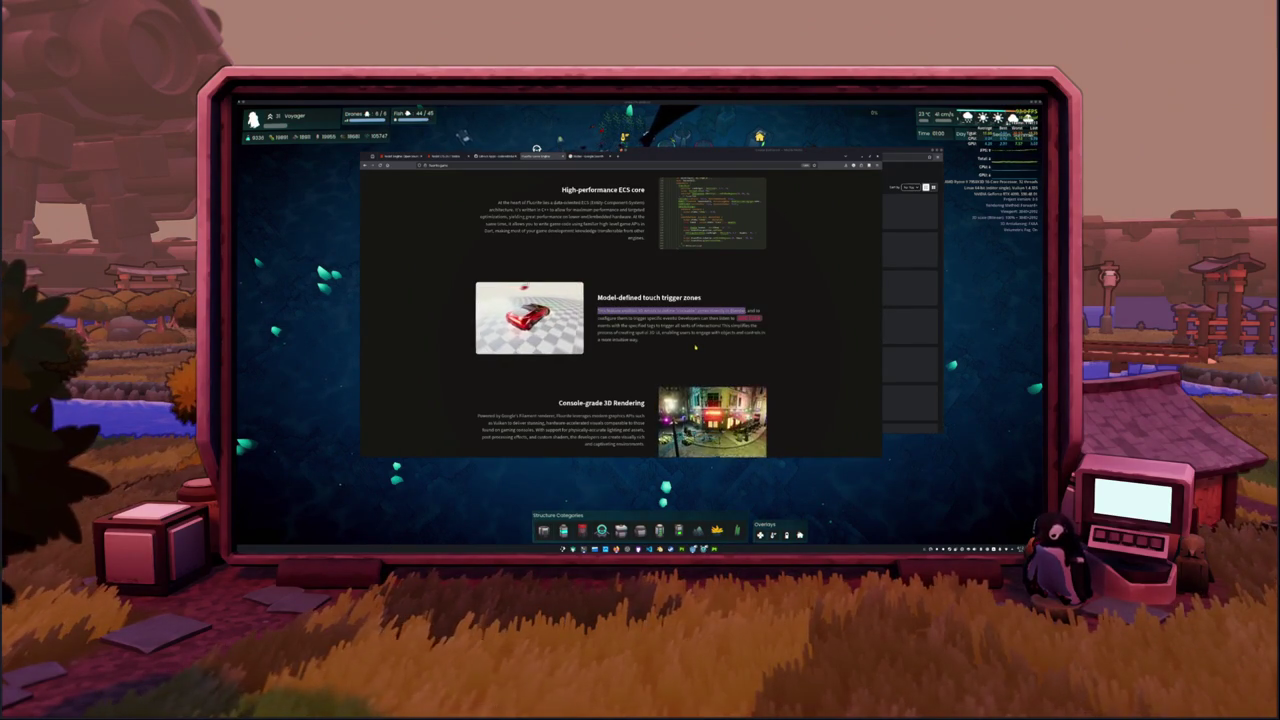
{"action": "left_click_drag", "start_coordinate": [598, 317], "coordinate": [676, 318]}
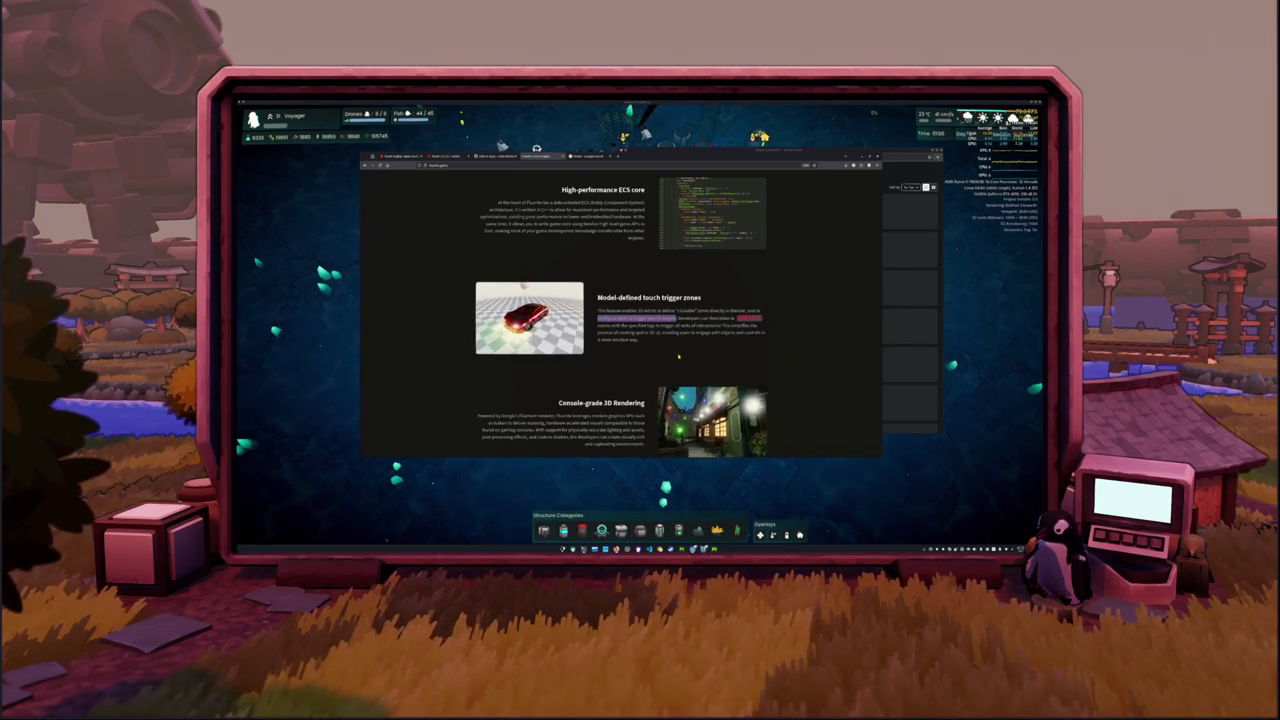
{"action": "left_click", "coordinate": [680, 347]}
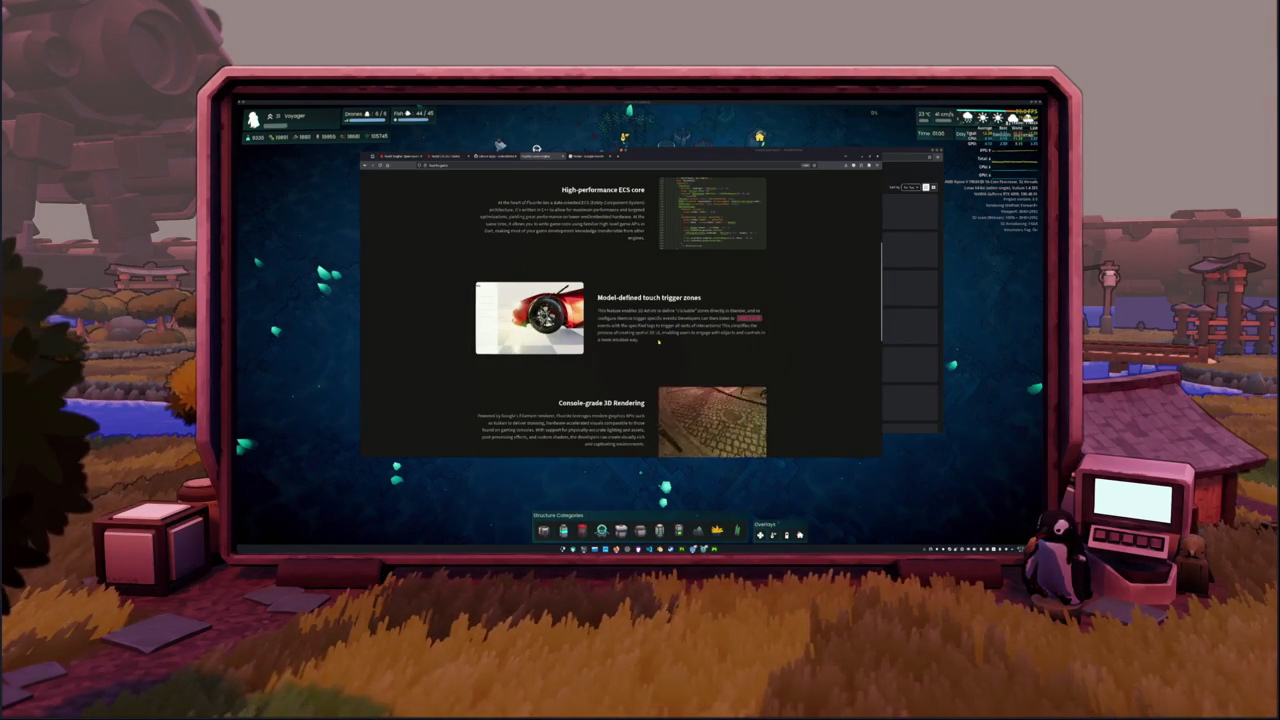
Scroll down through the features to Hot Reload, back up, and return to the search results.
{"action": "scroll", "coordinate": [450, 365], "scroll_direction": "down", "scroll_amount": 2}
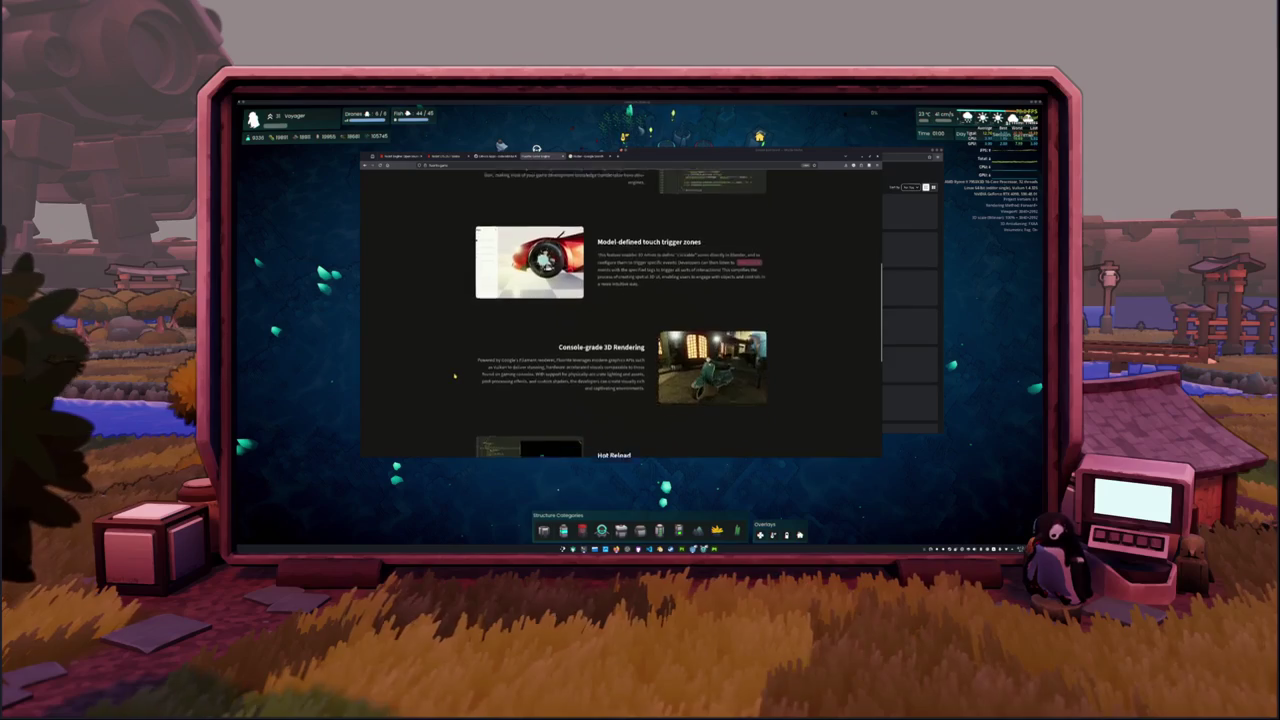
{"action": "scroll", "coordinate": [445, 357], "scroll_direction": "down", "scroll_amount": 1}
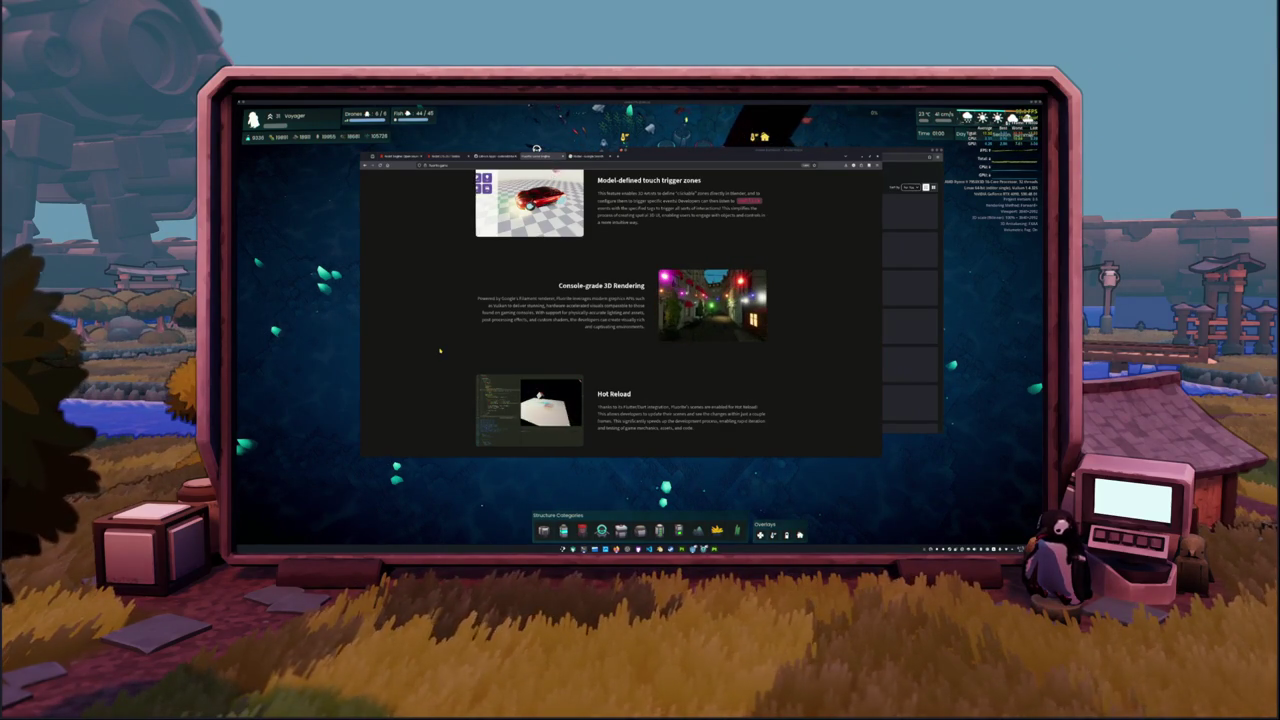
{"action": "scroll", "coordinate": [440, 352], "scroll_direction": "down", "scroll_amount": 2}
{"action": "scroll", "coordinate": [440, 357], "scroll_direction": "down", "scroll_amount": 1}
{"action": "scroll", "coordinate": [440, 350], "scroll_direction": "up", "scroll_amount": 5}
{"action": "scroll", "coordinate": [440, 346], "scroll_direction": "up", "scroll_amount": 4}
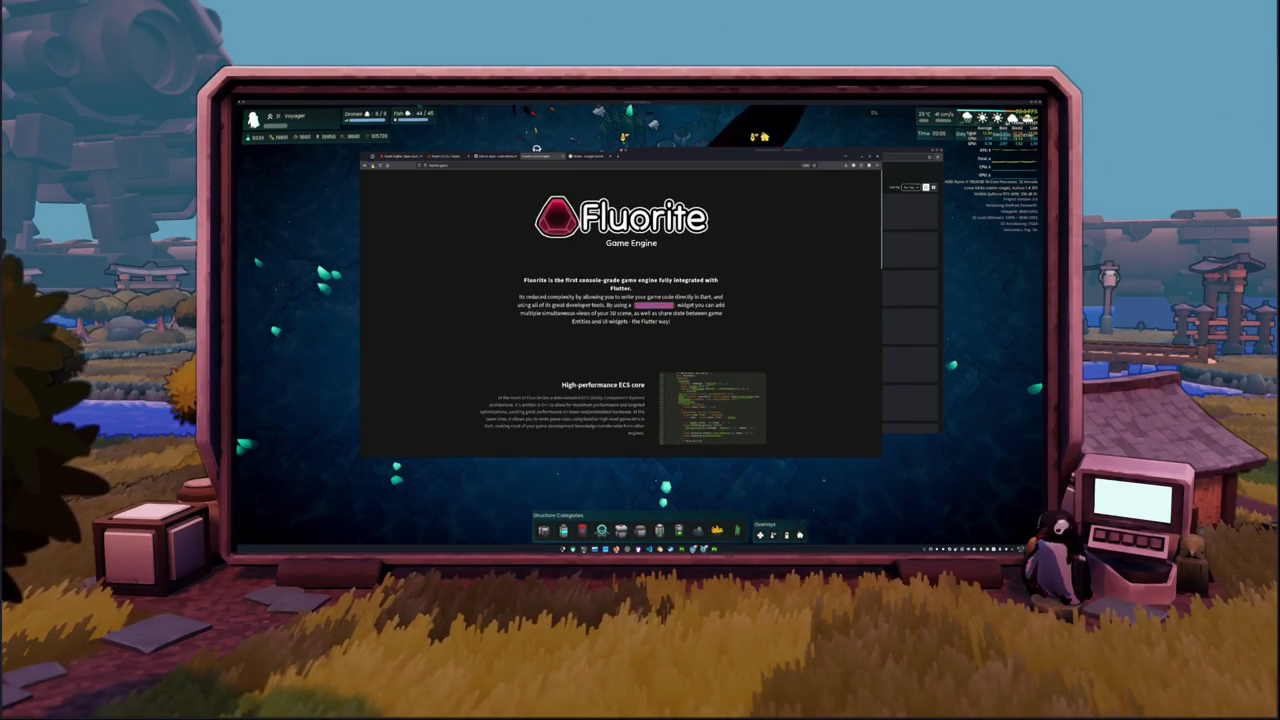
{"action": "left_click", "coordinate": [366, 164]}
Open the Reddit post about Toyota's Fluorite engine and expand it with Read more.
{"action": "scroll", "coordinate": [399, 311], "scroll_direction": "down", "scroll_amount": 5}
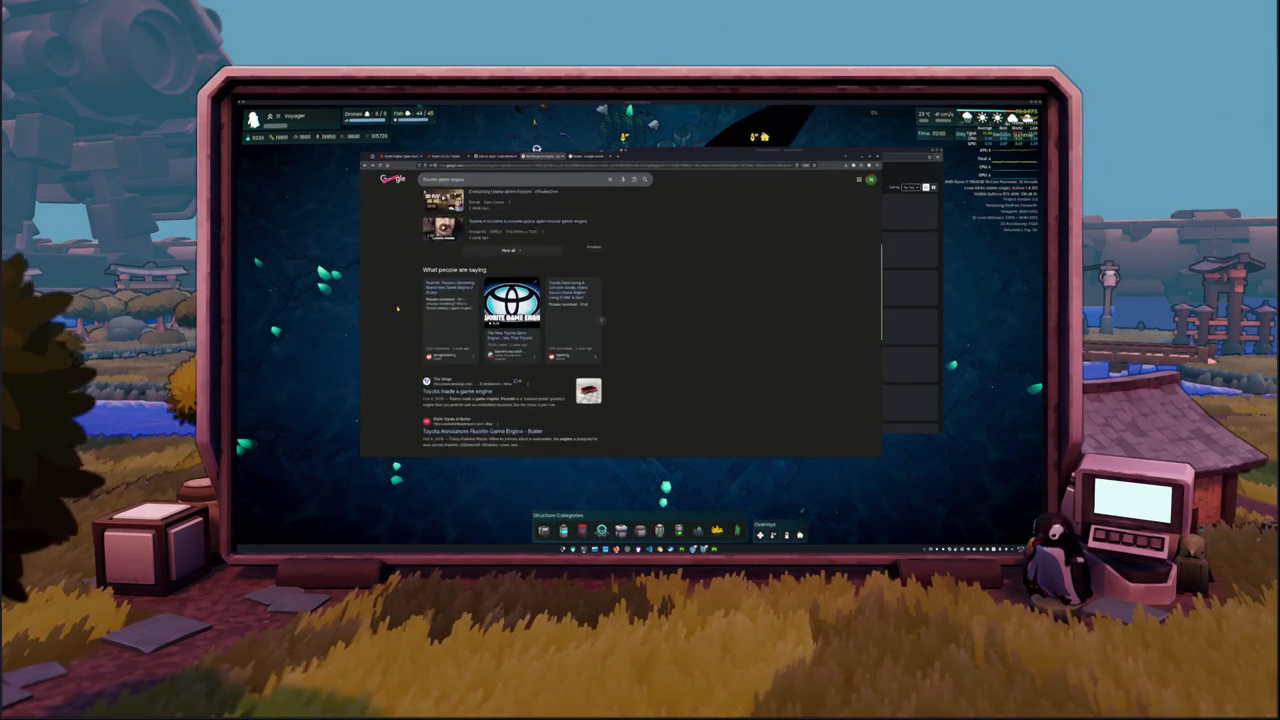
{"action": "scroll", "coordinate": [399, 311], "scroll_direction": "down", "scroll_amount": 2}
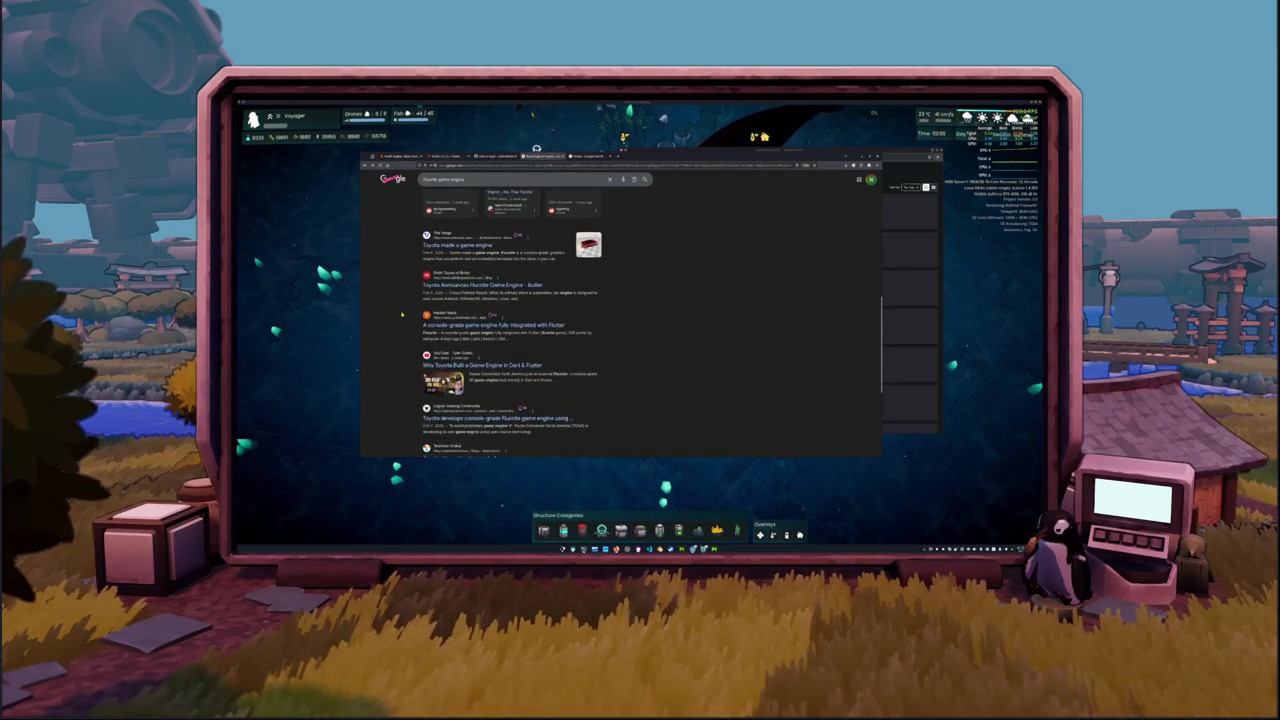
{"action": "scroll", "coordinate": [401, 314], "scroll_direction": "down", "scroll_amount": 3}
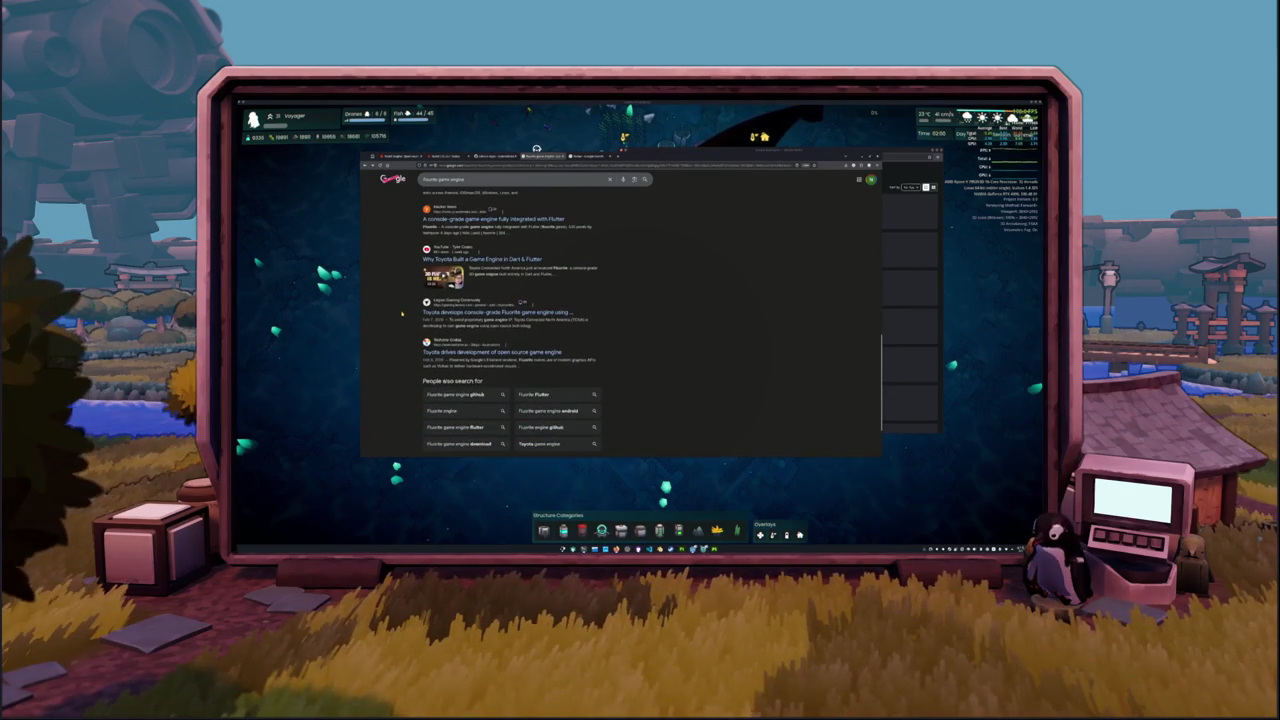
{"action": "scroll", "coordinate": [401, 314], "scroll_direction": "up", "scroll_amount": 10}
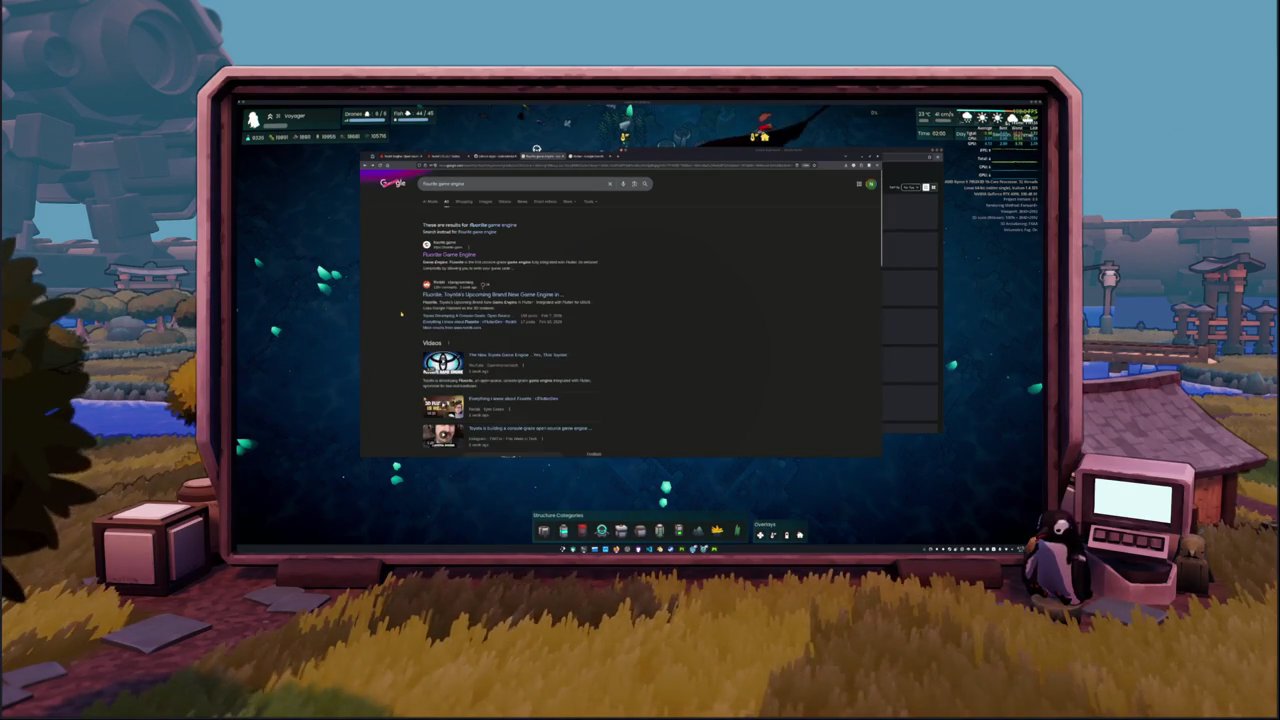
{"action": "left_click", "coordinate": [447, 296]}
{"action": "scroll", "coordinate": [513, 297], "scroll_direction": "down", "scroll_amount": 5}
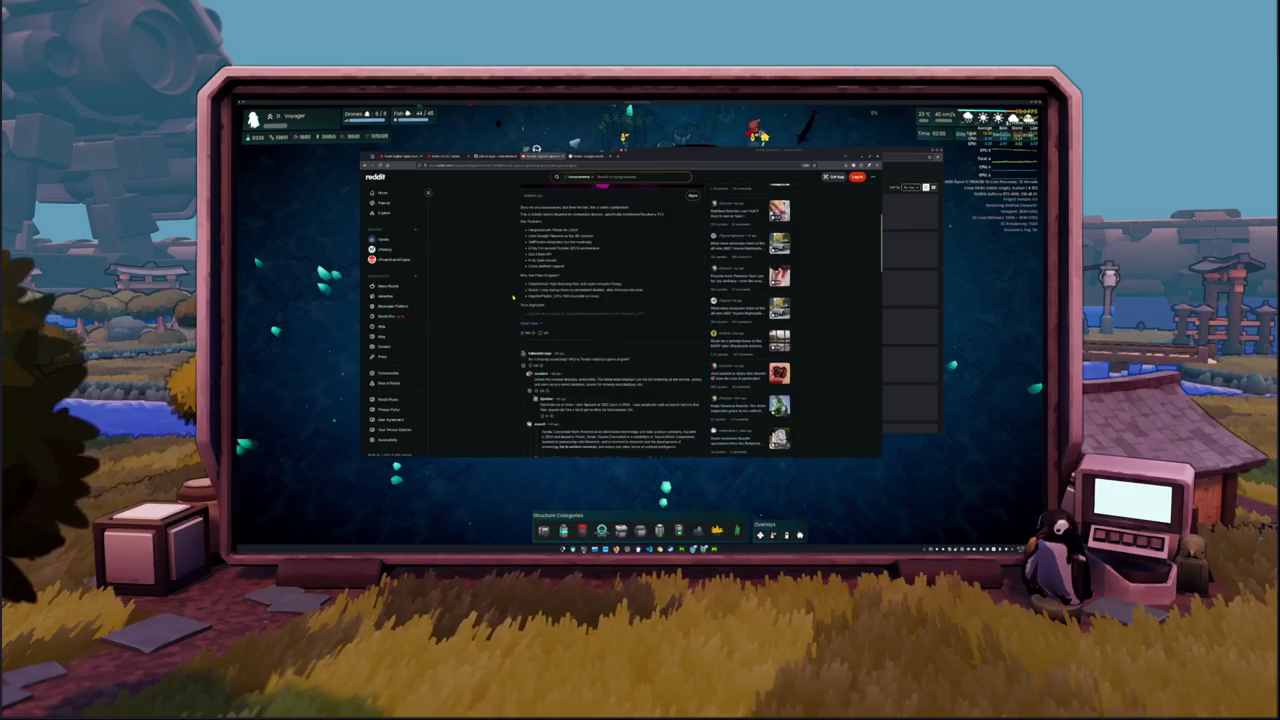
{"action": "left_click", "coordinate": [530, 323]}
Read the post's feature list and search Google for 'Google Filament'.
{"action": "scroll", "coordinate": [505, 318], "scroll_direction": "down", "scroll_amount": 1}
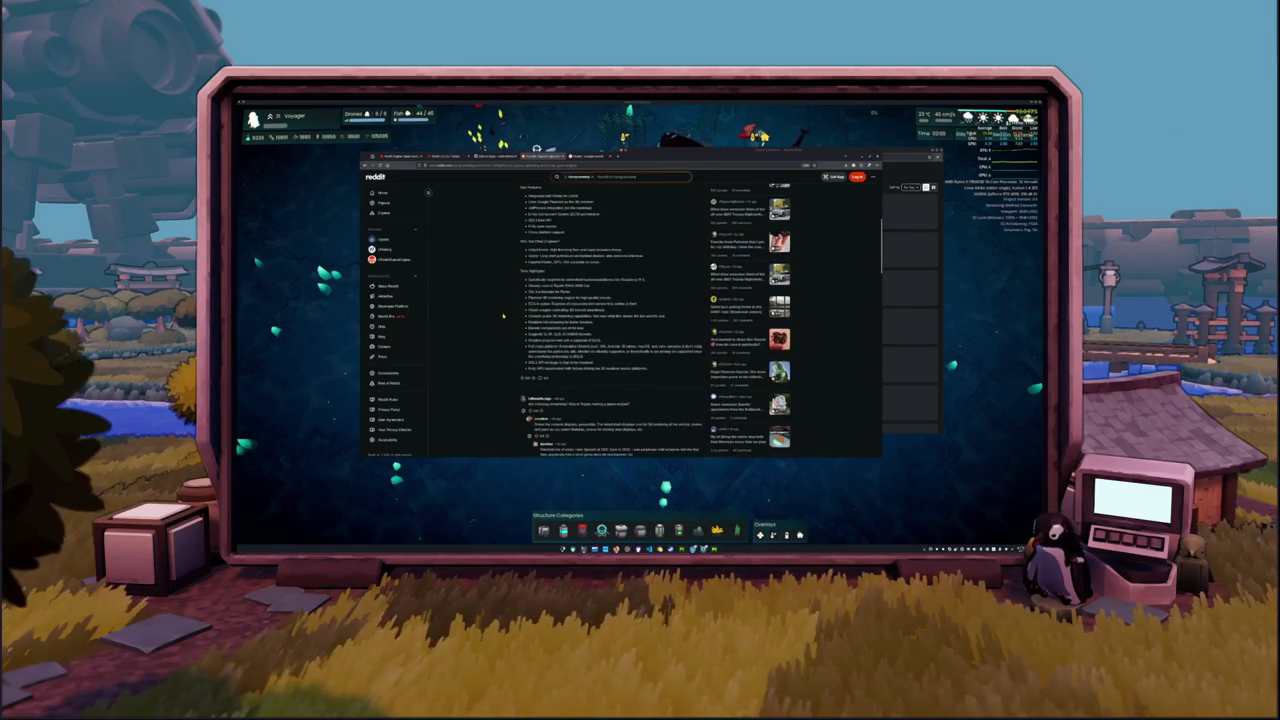
{"action": "scroll", "coordinate": [504, 317], "scroll_direction": "down", "scroll_amount": 1}
{"action": "scroll", "coordinate": [505, 318], "scroll_direction": "up", "scroll_amount": 2}
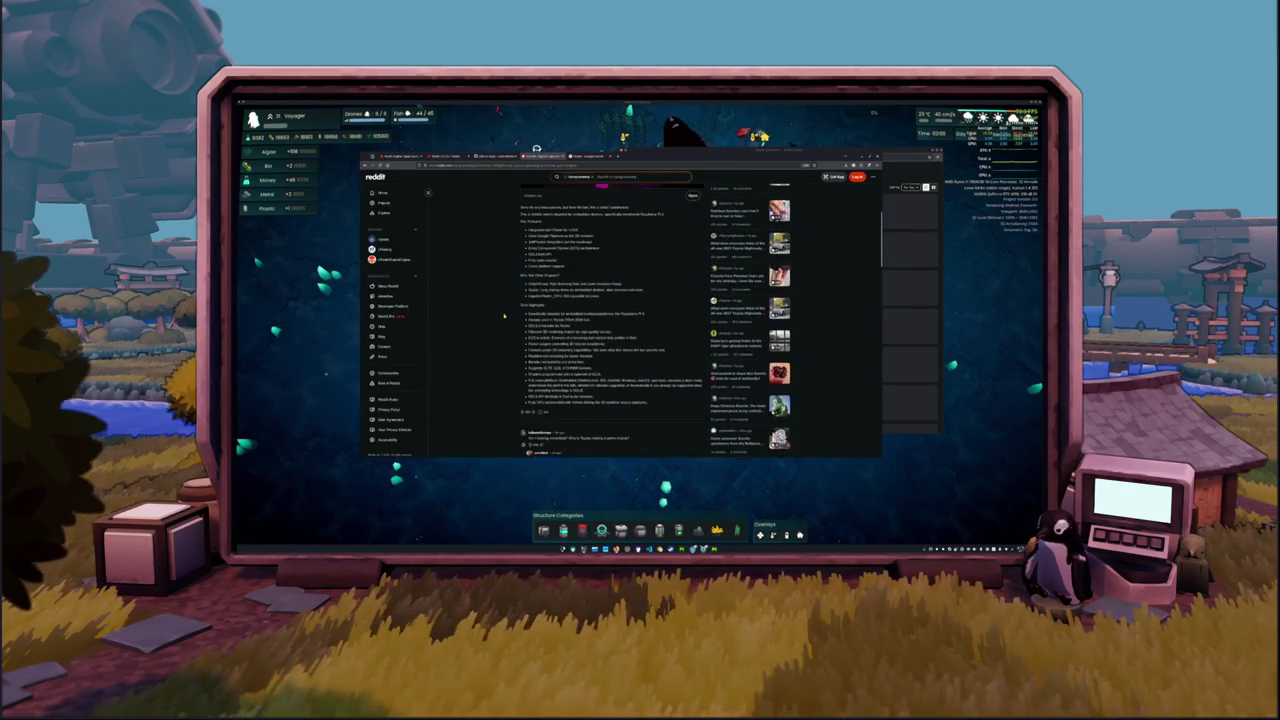
{"action": "scroll", "coordinate": [504, 317], "scroll_direction": "up", "scroll_amount": 1}
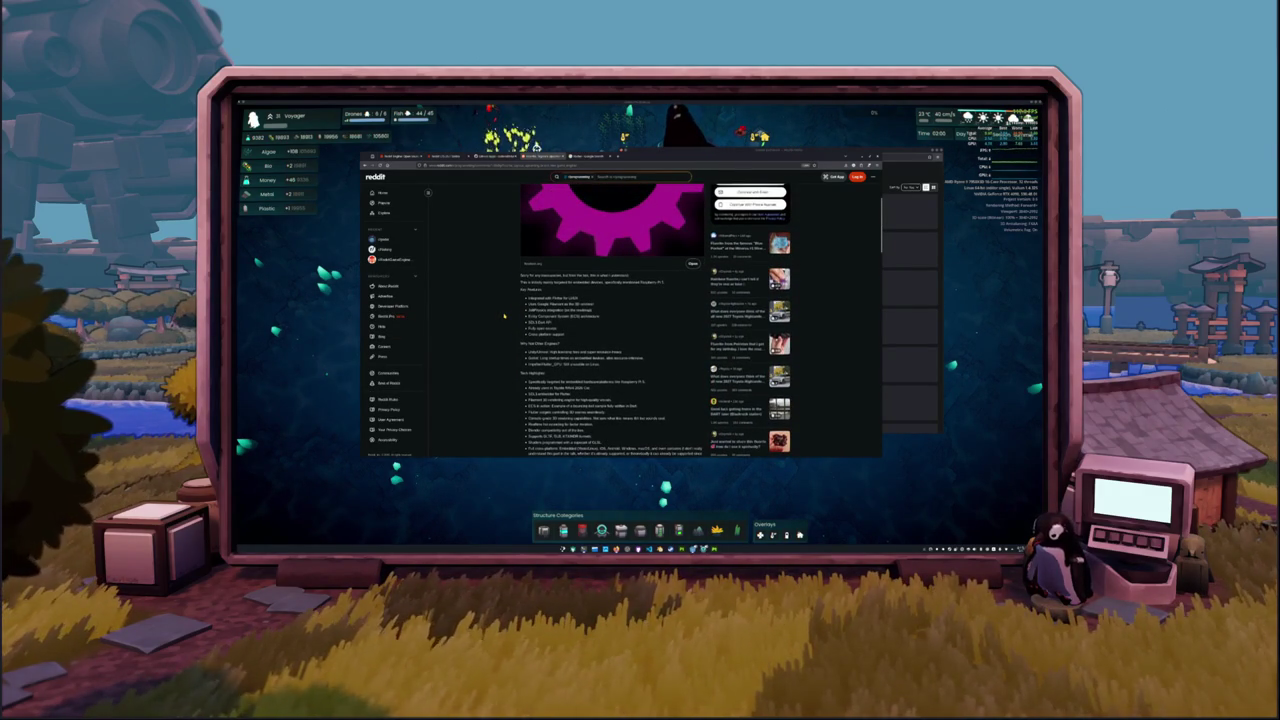
{"action": "scroll", "coordinate": [504, 317], "scroll_direction": "up", "scroll_amount": 4}
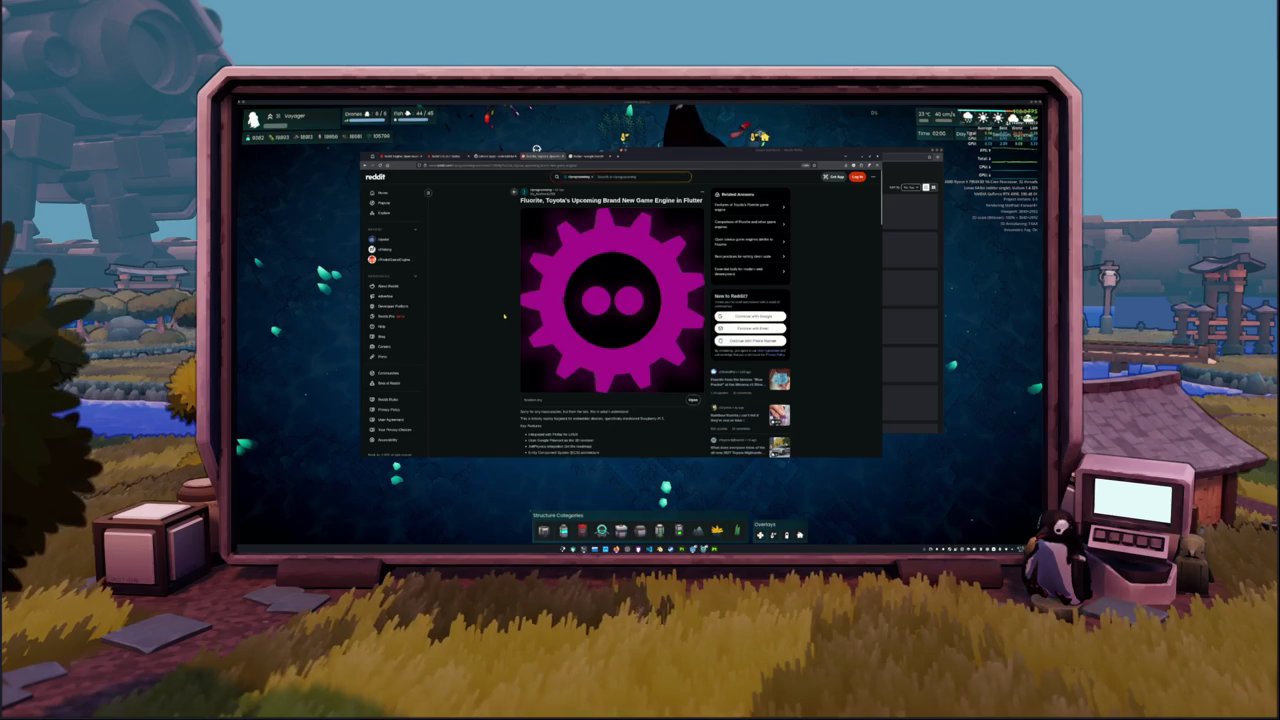
{"action": "scroll", "coordinate": [504, 317], "scroll_direction": "down", "scroll_amount": 3}
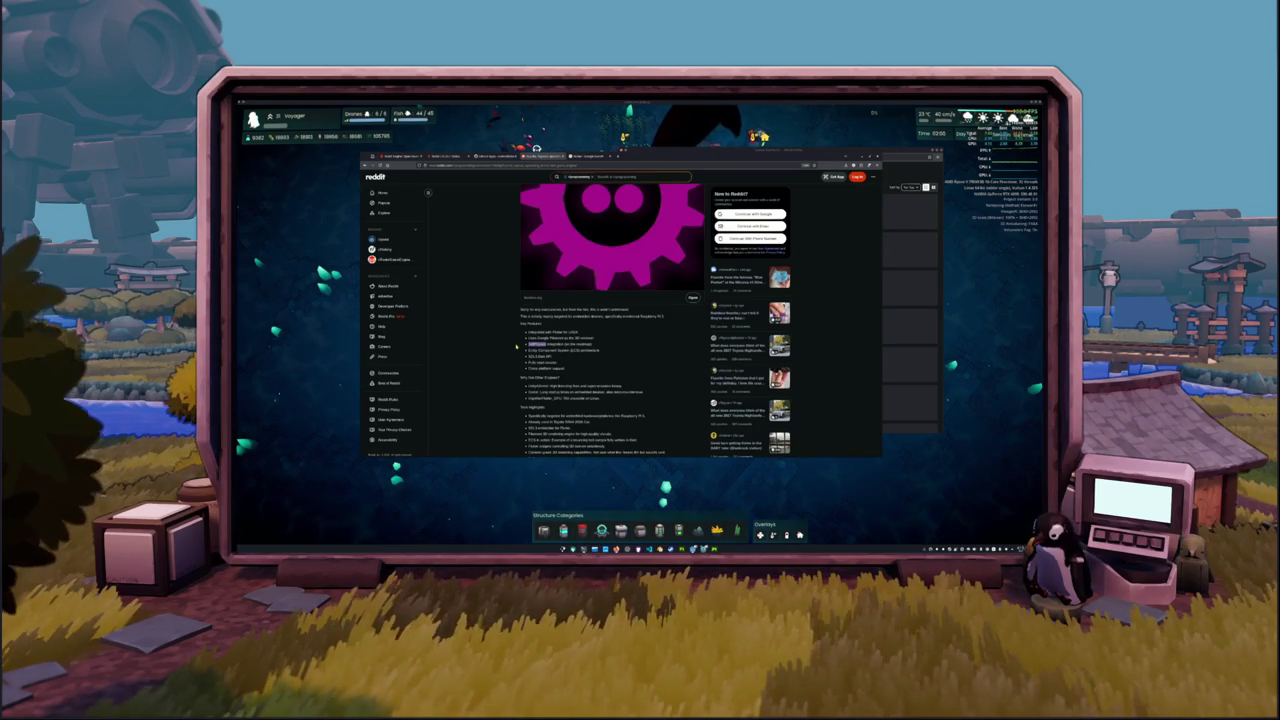
{"action": "scroll", "coordinate": [517, 346], "scroll_direction": "down", "scroll_amount": 1}
{"action": "scroll", "coordinate": [509, 328], "scroll_direction": "up", "scroll_amount": 1}
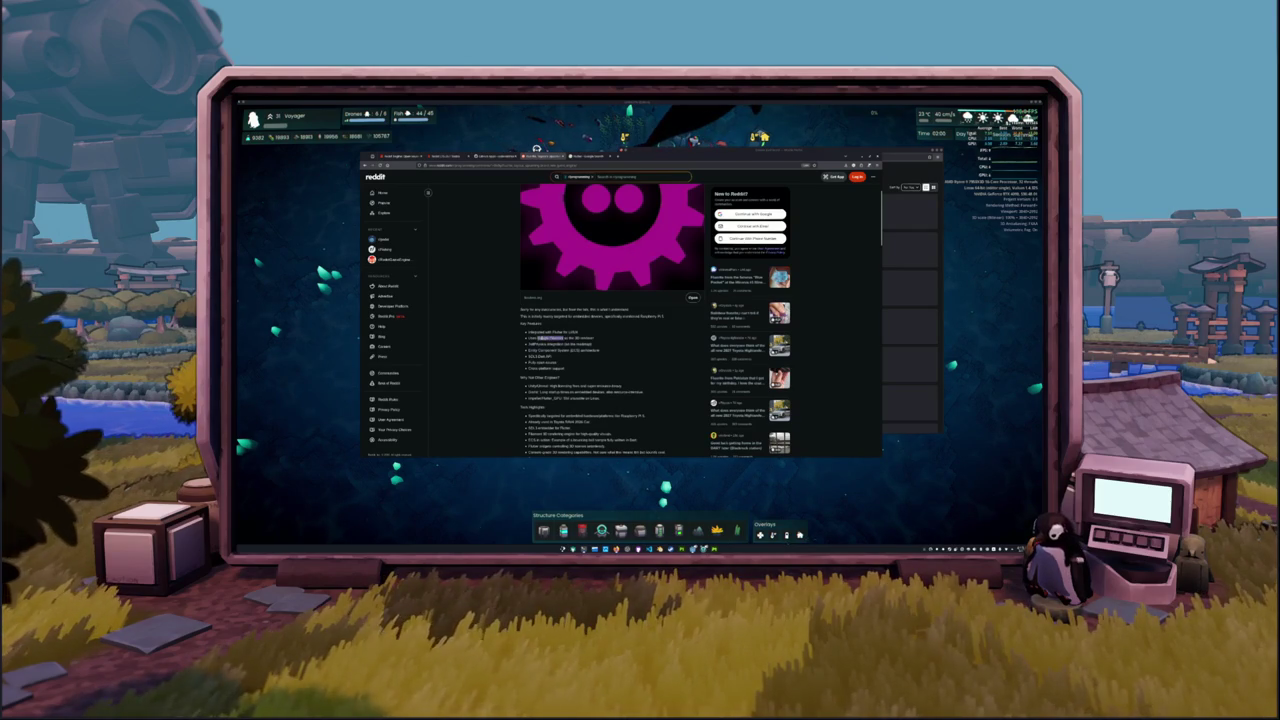
{"action": "right_click", "coordinate": [540, 337]}
{"action": "left_click", "coordinate": [568, 380]}
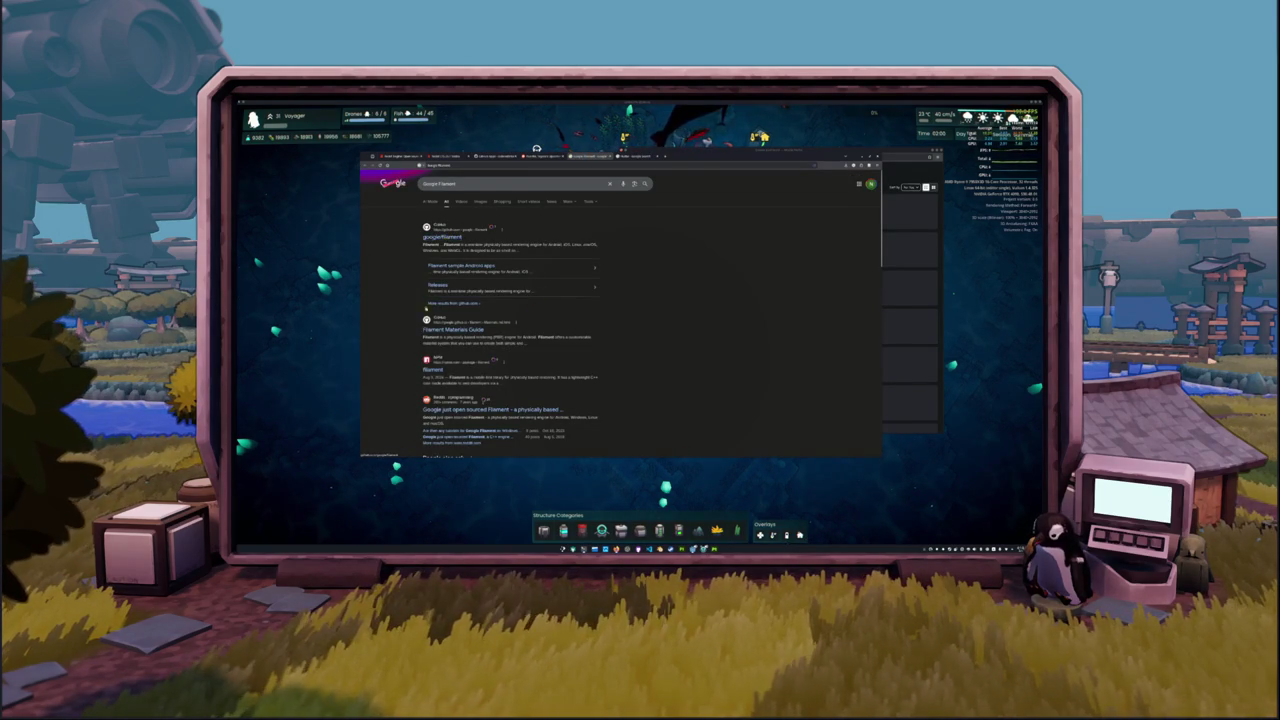
Open the google/filament GitHub repository from the search results.
{"action": "scroll", "coordinate": [420, 330], "scroll_direction": "down", "scroll_amount": 2}
{"action": "scroll", "coordinate": [421, 371], "scroll_direction": "down", "scroll_amount": 5}
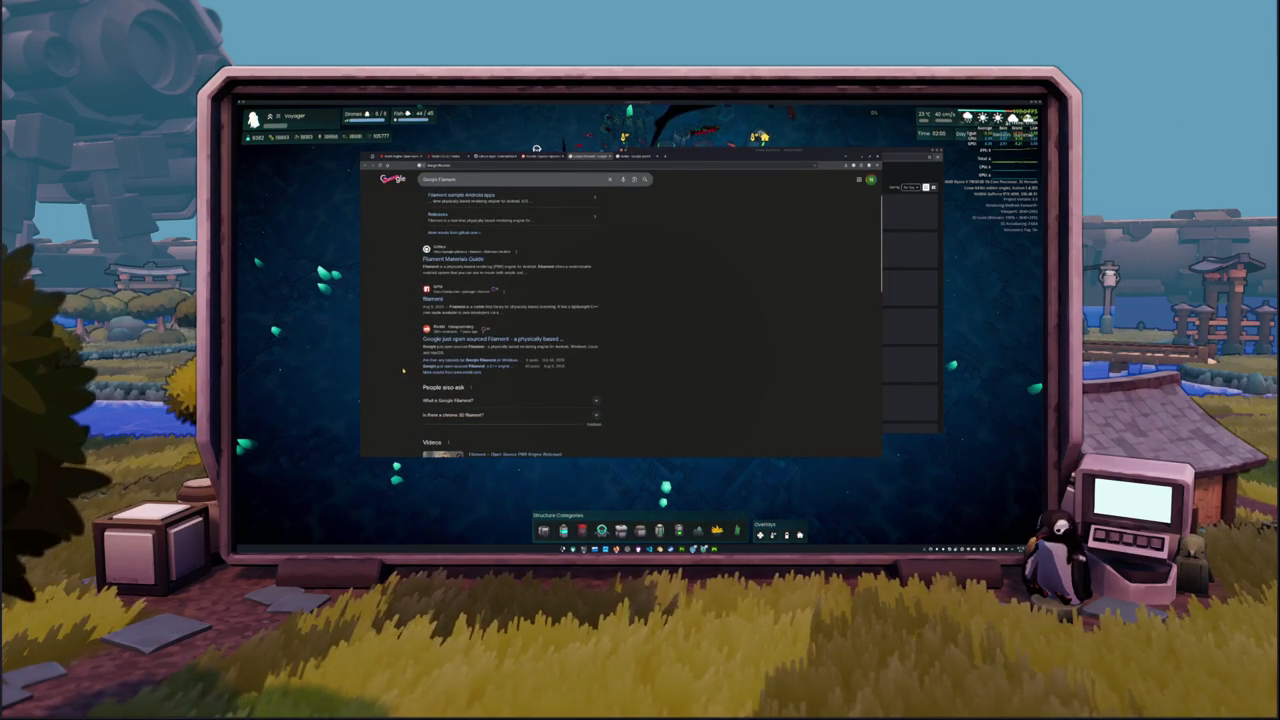
{"action": "scroll", "coordinate": [402, 368], "scroll_direction": "down", "scroll_amount": 8}
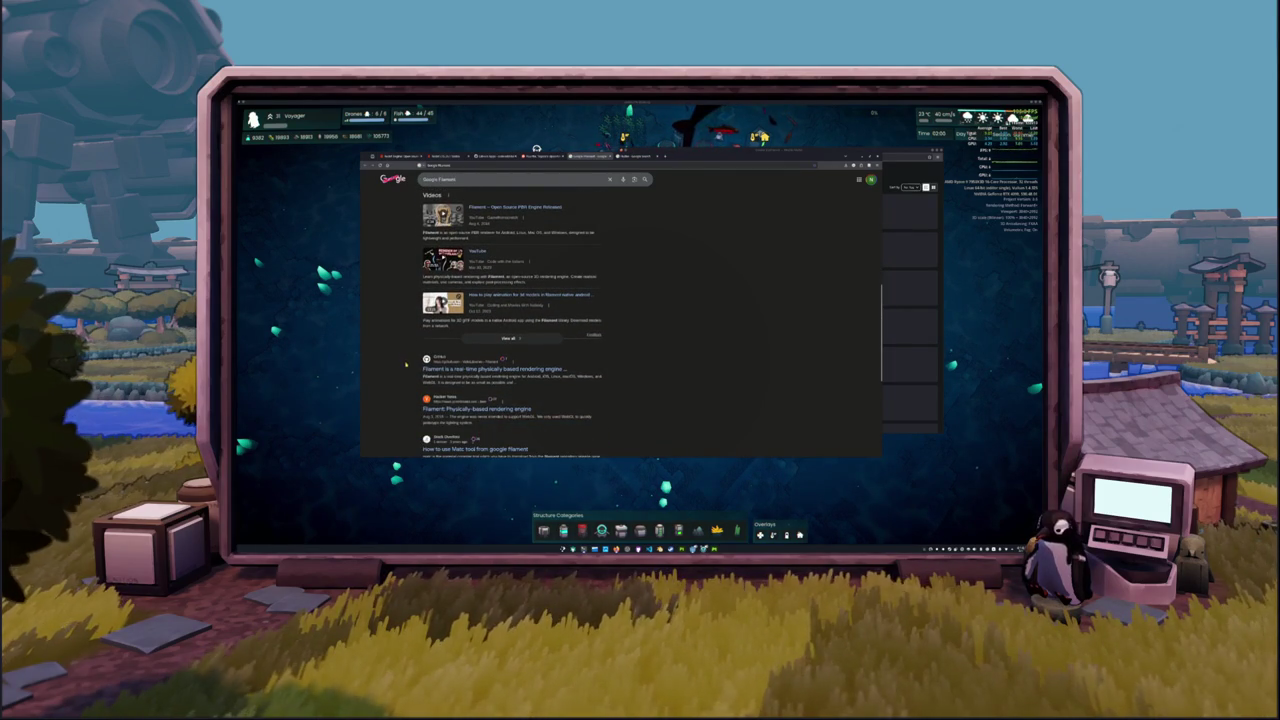
{"action": "scroll", "coordinate": [406, 365], "scroll_direction": "up", "scroll_amount": 15}
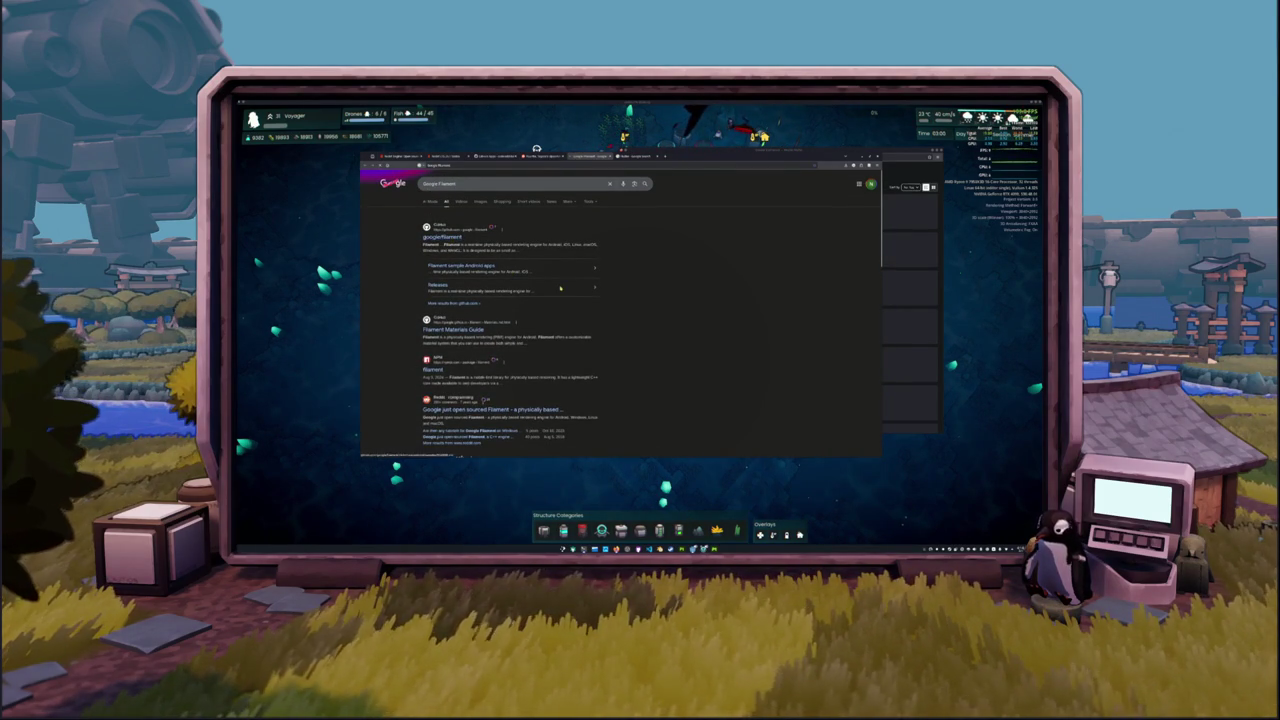
{"action": "left_click", "coordinate": [441, 236]}
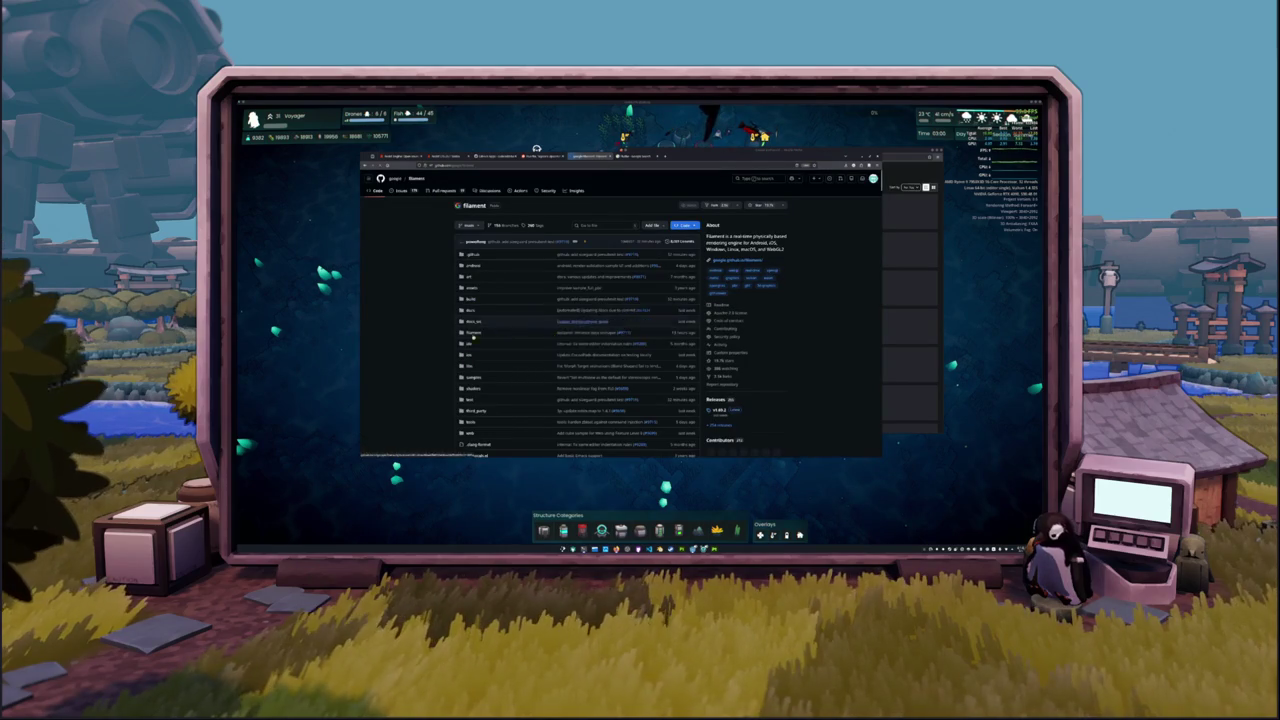
Scroll the Filament README down to the Examples section.
{"action": "scroll", "coordinate": [438, 329], "scroll_direction": "down", "scroll_amount": 5}
{"action": "scroll", "coordinate": [438, 331], "scroll_direction": "down", "scroll_amount": 10}
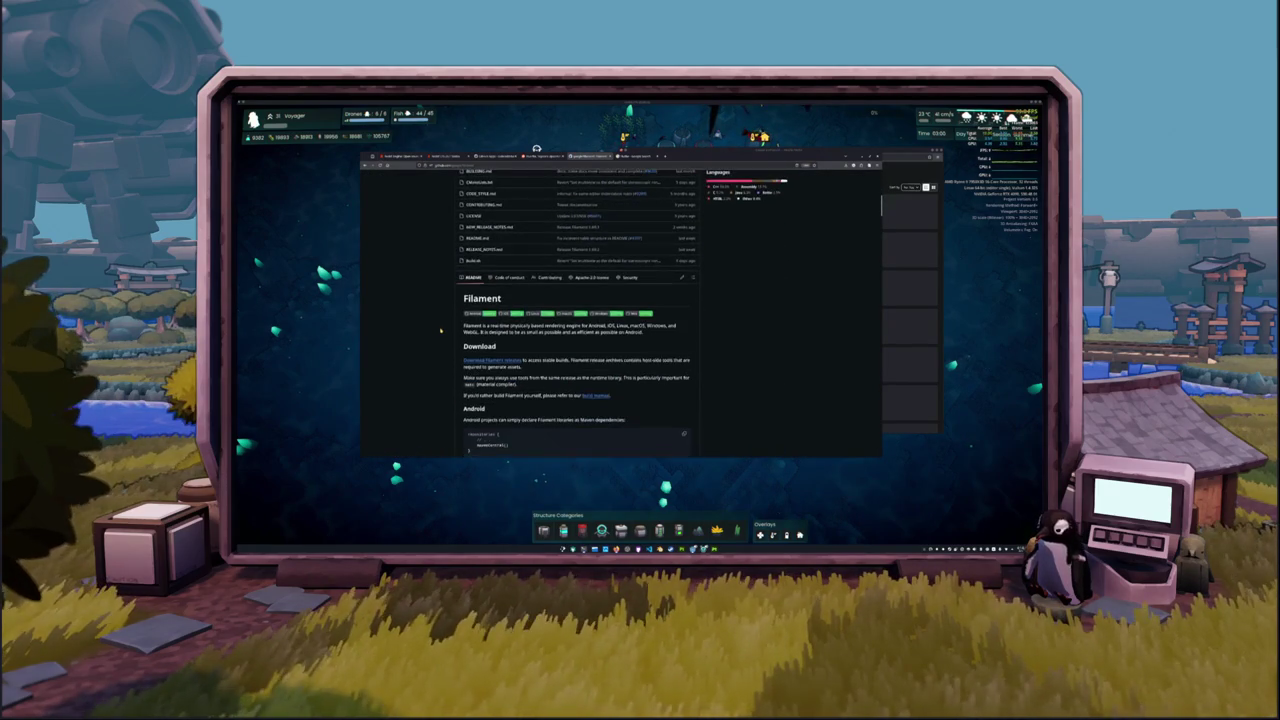
{"action": "scroll", "coordinate": [444, 331], "scroll_direction": "down", "scroll_amount": 10}
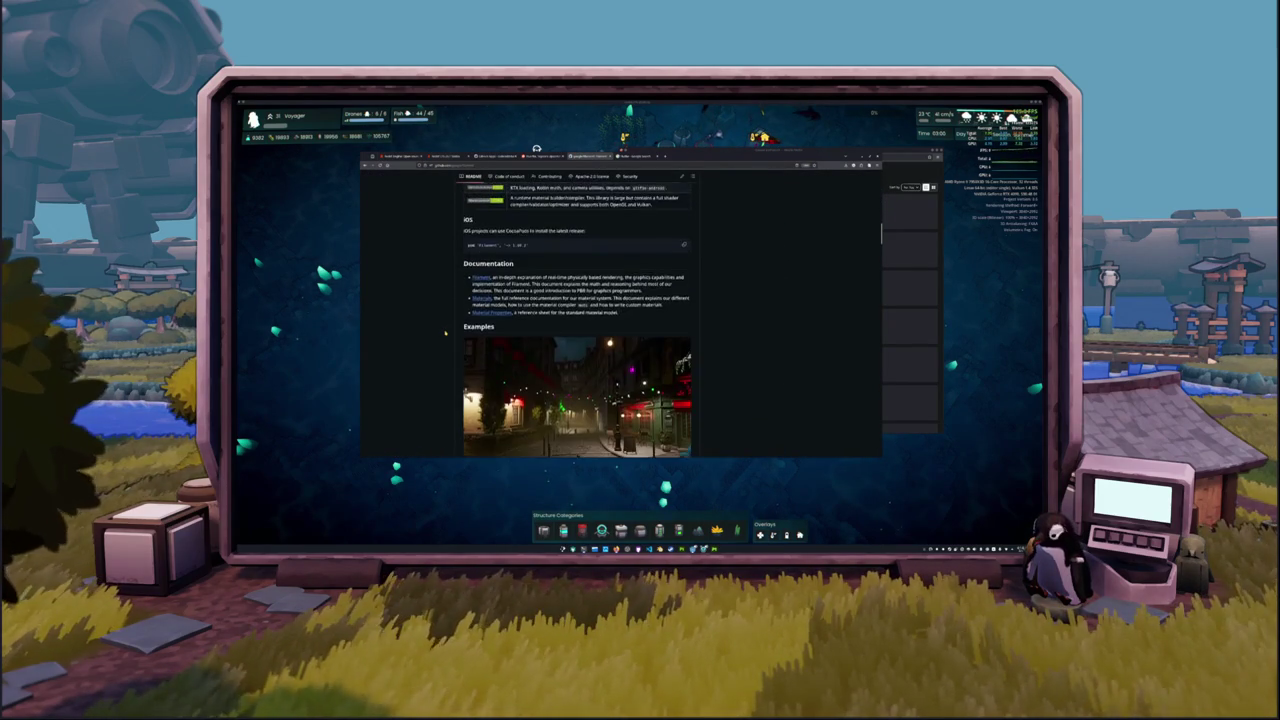
{"action": "scroll", "coordinate": [445, 334], "scroll_direction": "down", "scroll_amount": 3}
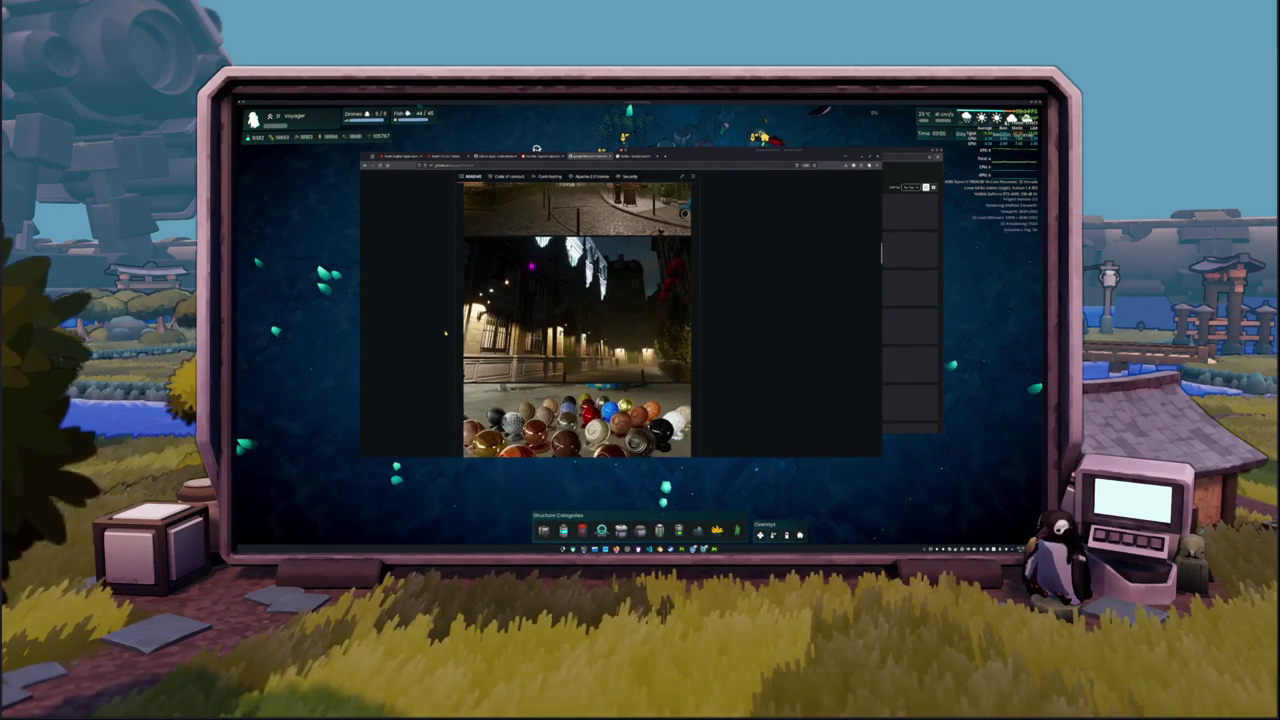
{"action": "scroll", "coordinate": [447, 334], "scroll_direction": "down", "scroll_amount": 5}
{"action": "scroll", "coordinate": [448, 336], "scroll_direction": "up", "scroll_amount": 6}
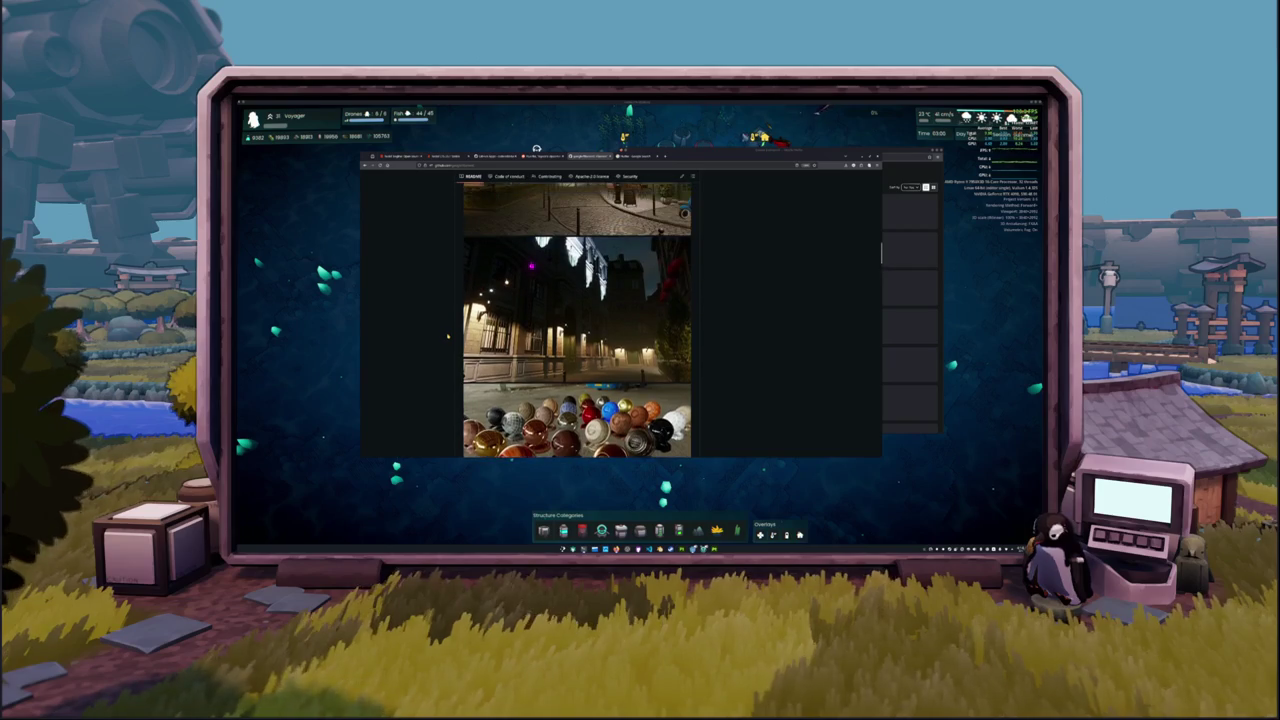
{"action": "scroll", "coordinate": [448, 336], "scroll_direction": "up", "scroll_amount": 3}
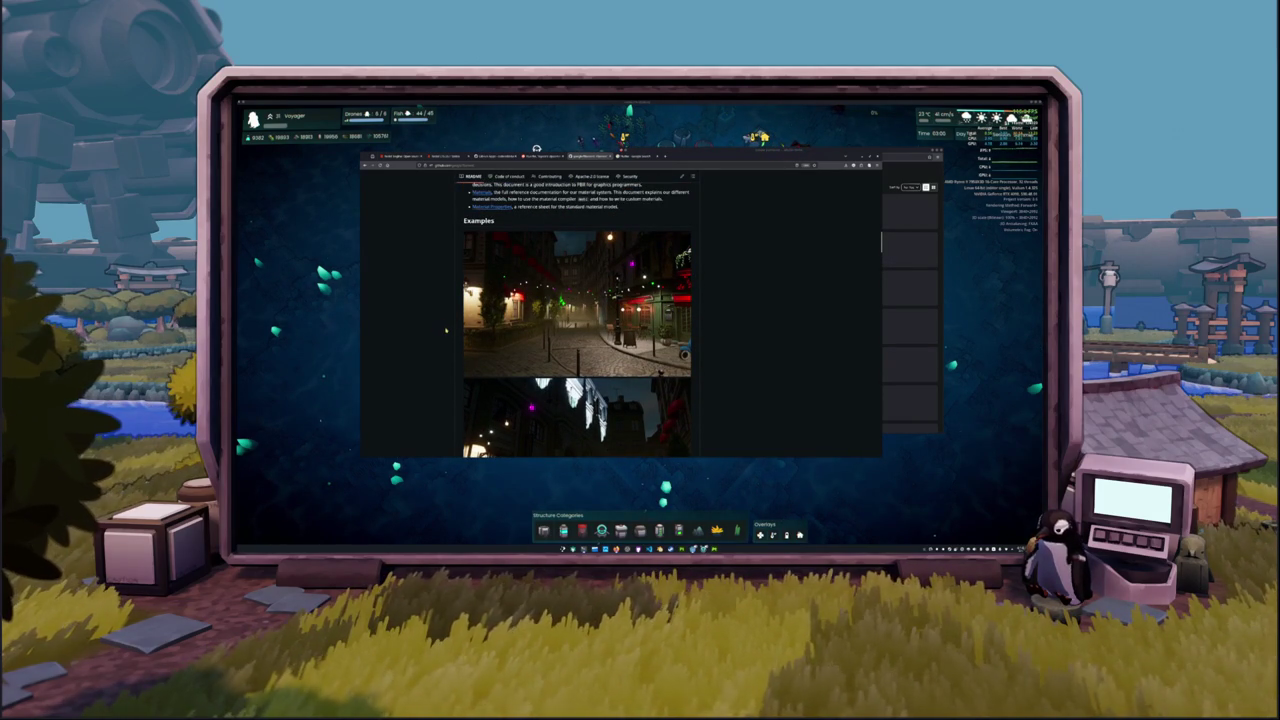
View the bistro street example image in a new tab, then close that tab.
{"action": "right_click", "coordinate": [587, 325]}
{"action": "left_click", "coordinate": [603, 381]}
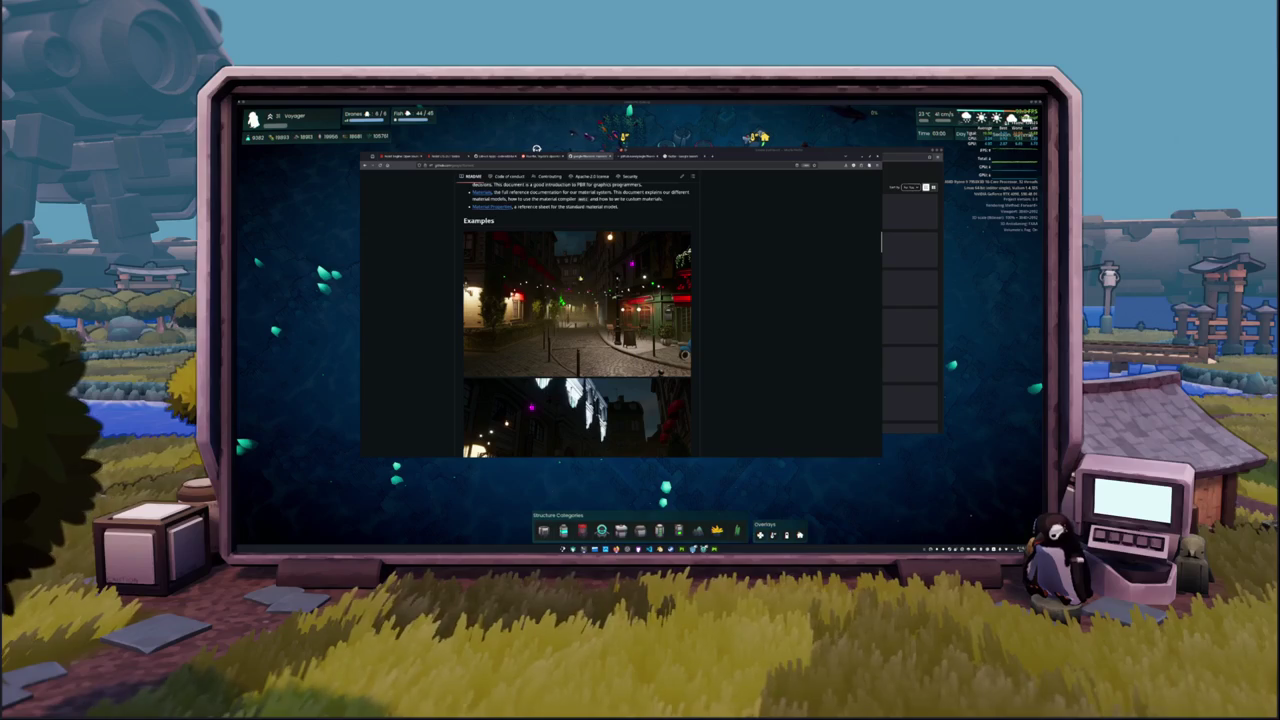
{"action": "left_click", "coordinate": [645, 156]}
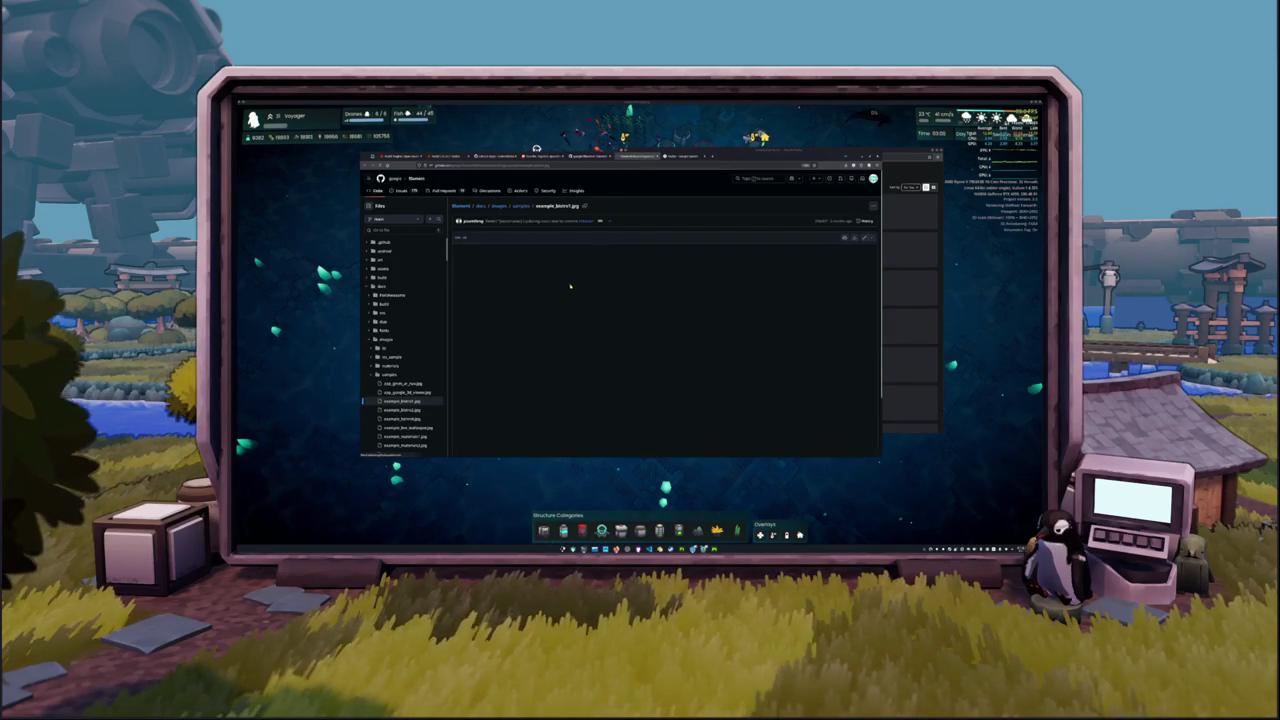
{"action": "scroll", "coordinate": [572, 288], "scroll_direction": "down", "scroll_amount": 1}
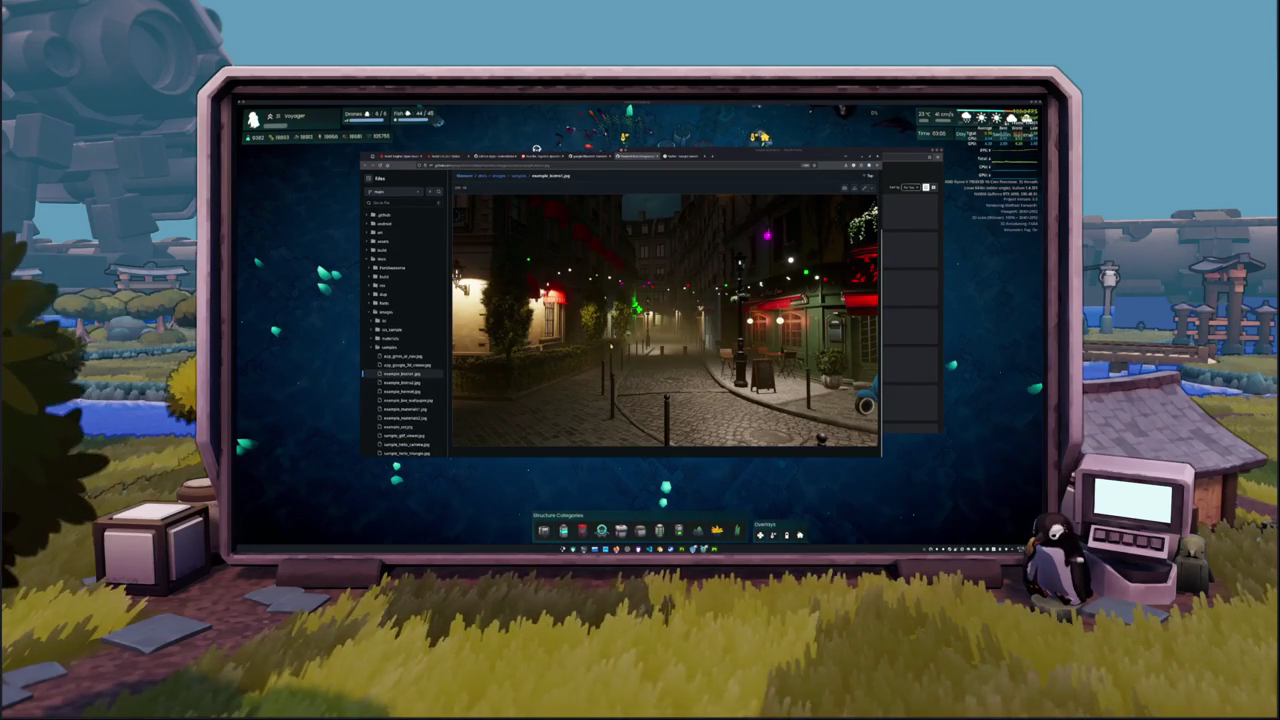
{"action": "key", "text": "ctrl+w"}
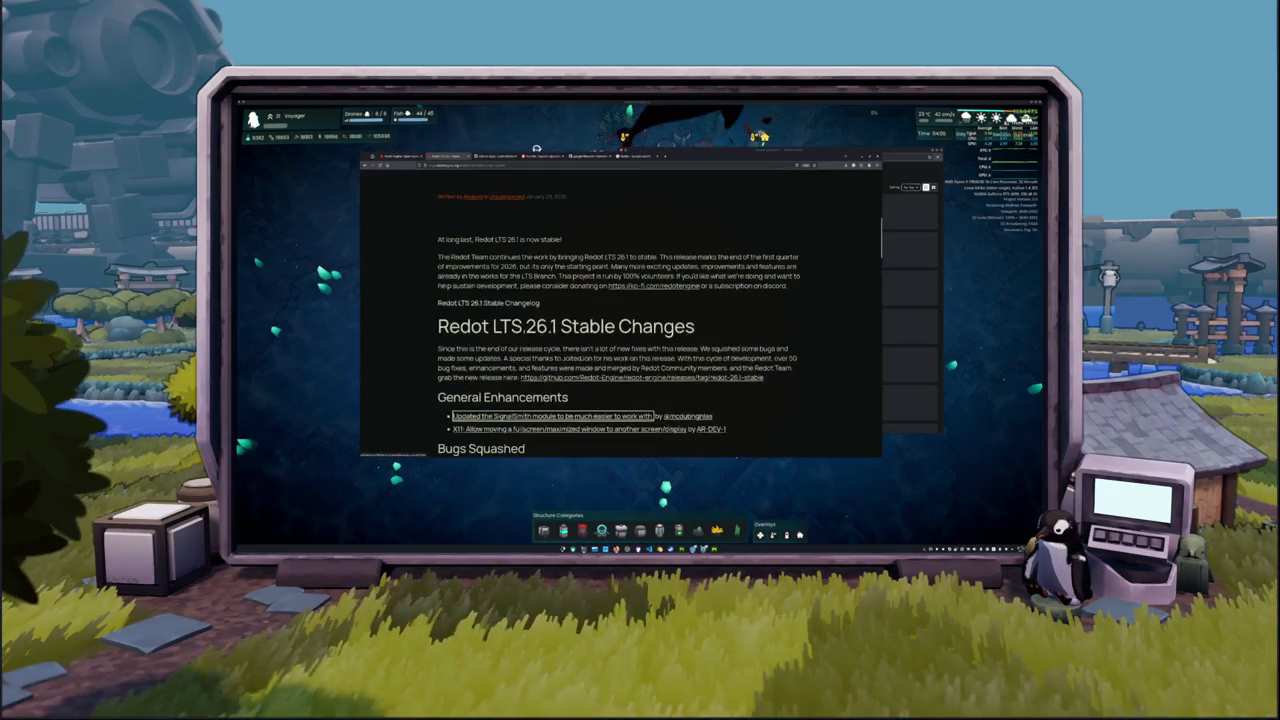
Open the Redot LTS 26.1 release page and go to the redot-engine repository code page.
{"action": "left_click", "coordinate": [626, 380]}
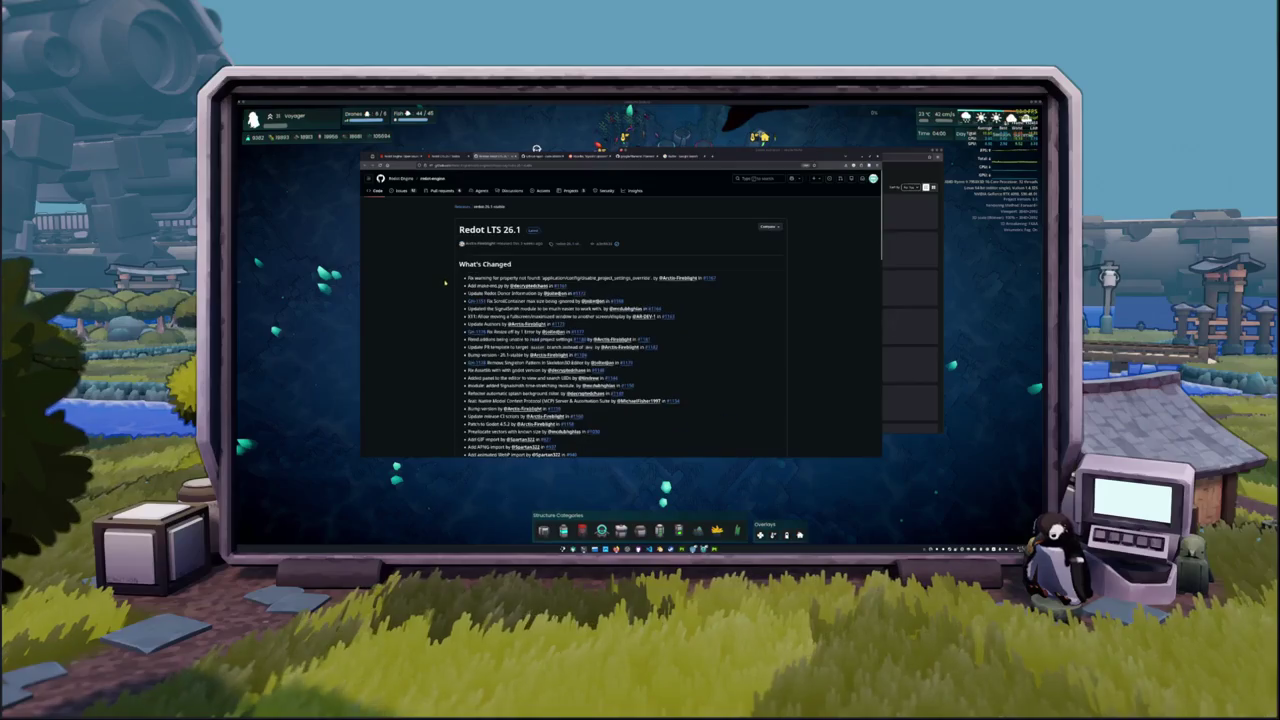
{"action": "left_click", "coordinate": [378, 190]}
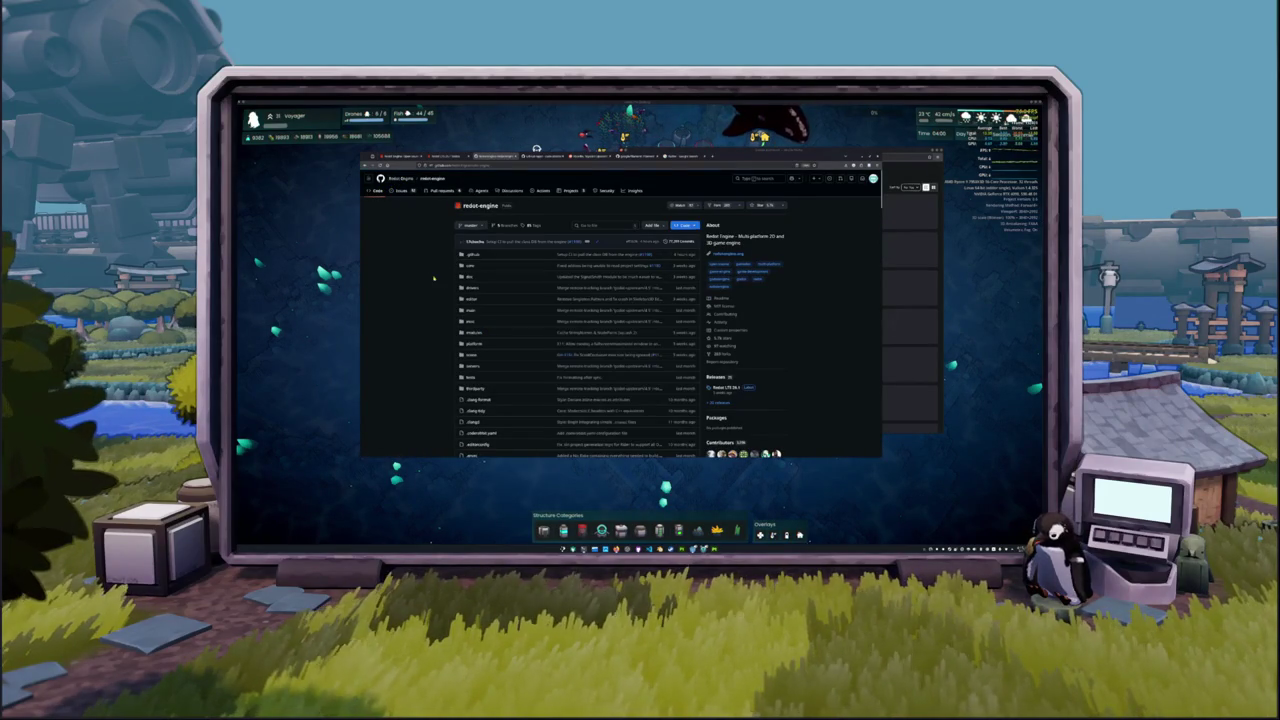
{"action": "scroll", "coordinate": [444, 260], "scroll_direction": "down", "scroll_amount": 10}
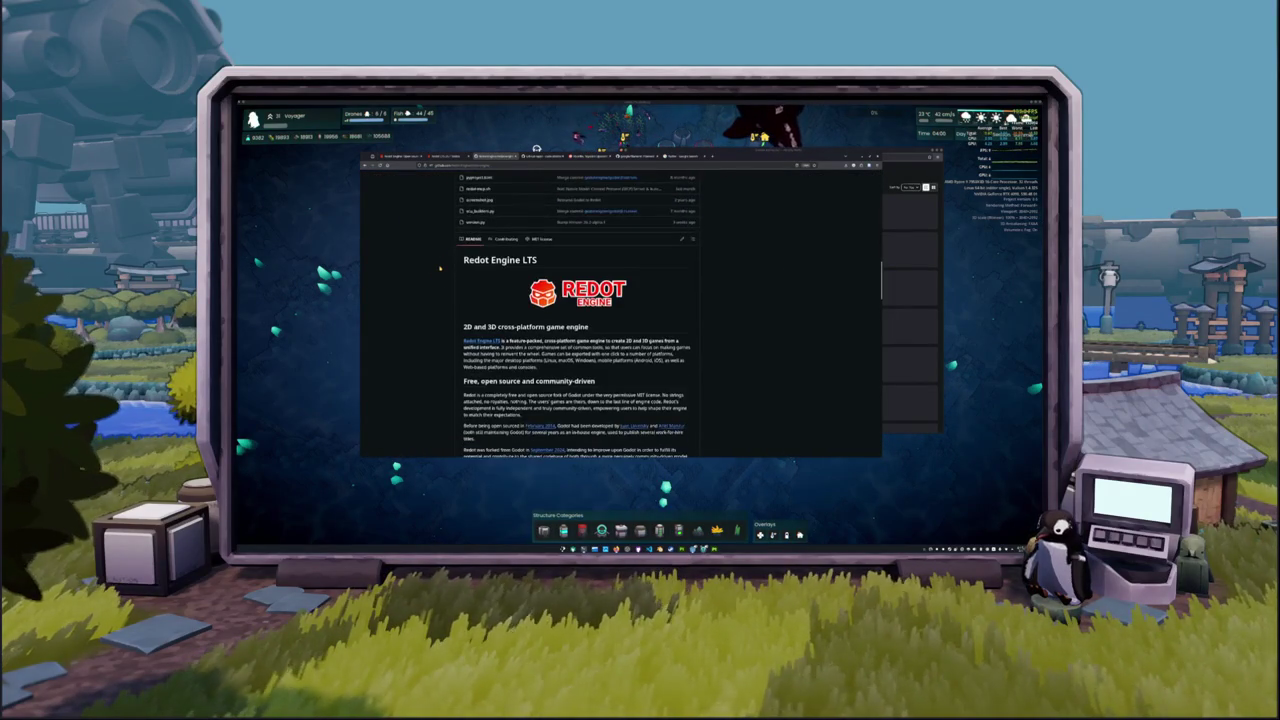
{"action": "scroll", "coordinate": [440, 268], "scroll_direction": "down", "scroll_amount": 5}
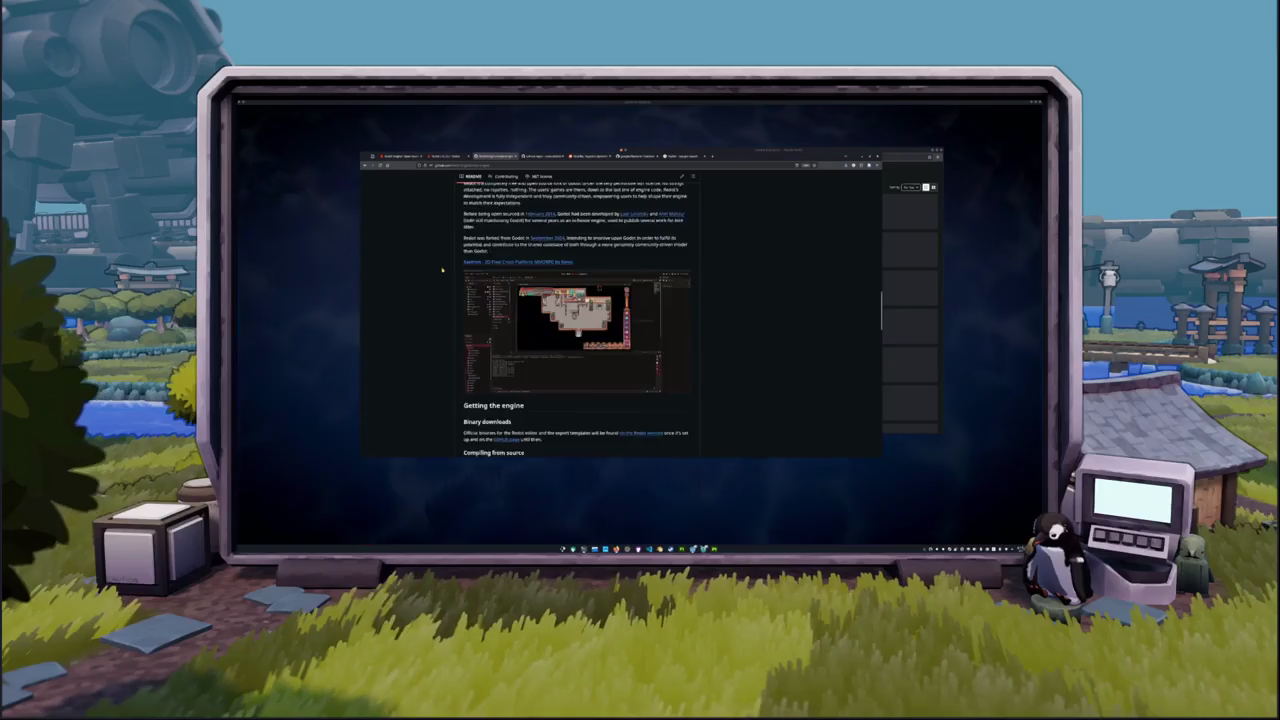
{"action": "scroll", "coordinate": [442, 270], "scroll_direction": "down", "scroll_amount": 5}
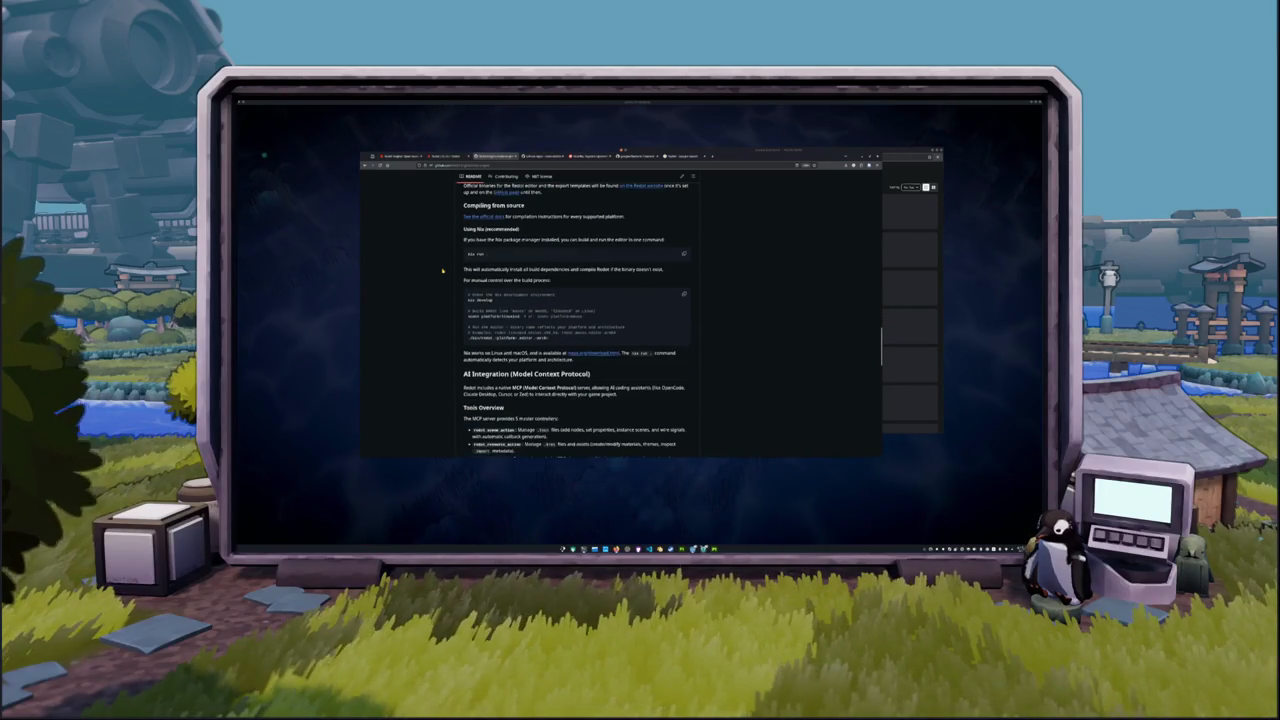
Scroll the README through AI Integration and MCP server to the footer, then jump to the top.
{"action": "scroll", "coordinate": [448, 269], "scroll_direction": "up", "scroll_amount": 2}
{"action": "scroll", "coordinate": [448, 270], "scroll_direction": "down", "scroll_amount": 3}
{"action": "scroll", "coordinate": [448, 270], "scroll_direction": "up", "scroll_amount": 3}
{"action": "scroll", "coordinate": [448, 270], "scroll_direction": "down", "scroll_amount": 1}
{"action": "scroll", "coordinate": [448, 270], "scroll_direction": "down", "scroll_amount": 2}
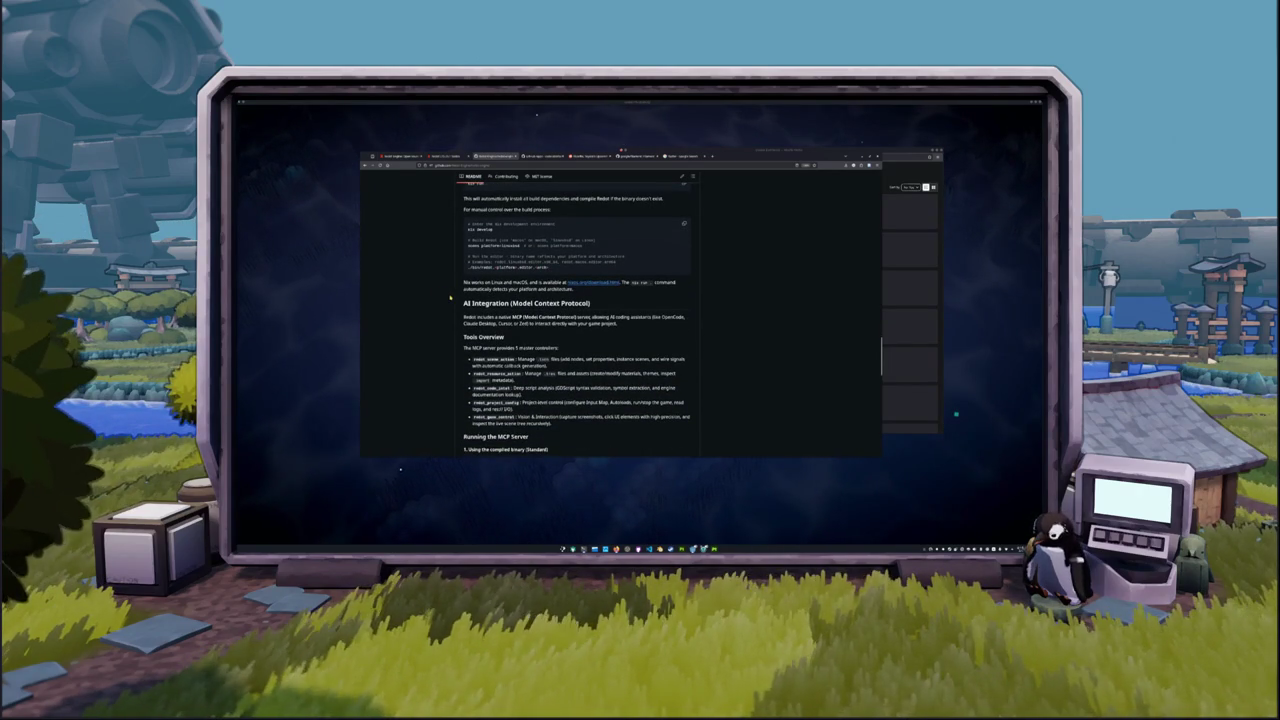
{"action": "scroll", "coordinate": [450, 297], "scroll_direction": "down", "scroll_amount": 1}
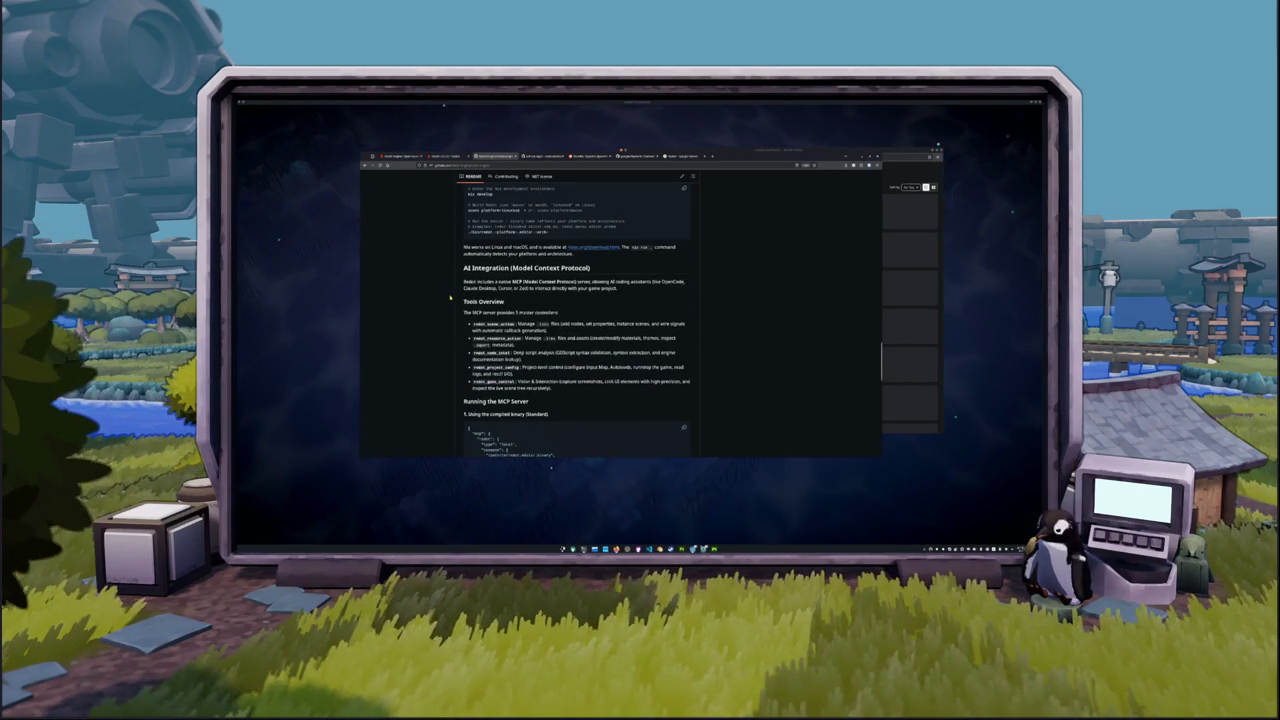
{"action": "scroll", "coordinate": [450, 297], "scroll_direction": "down", "scroll_amount": 1}
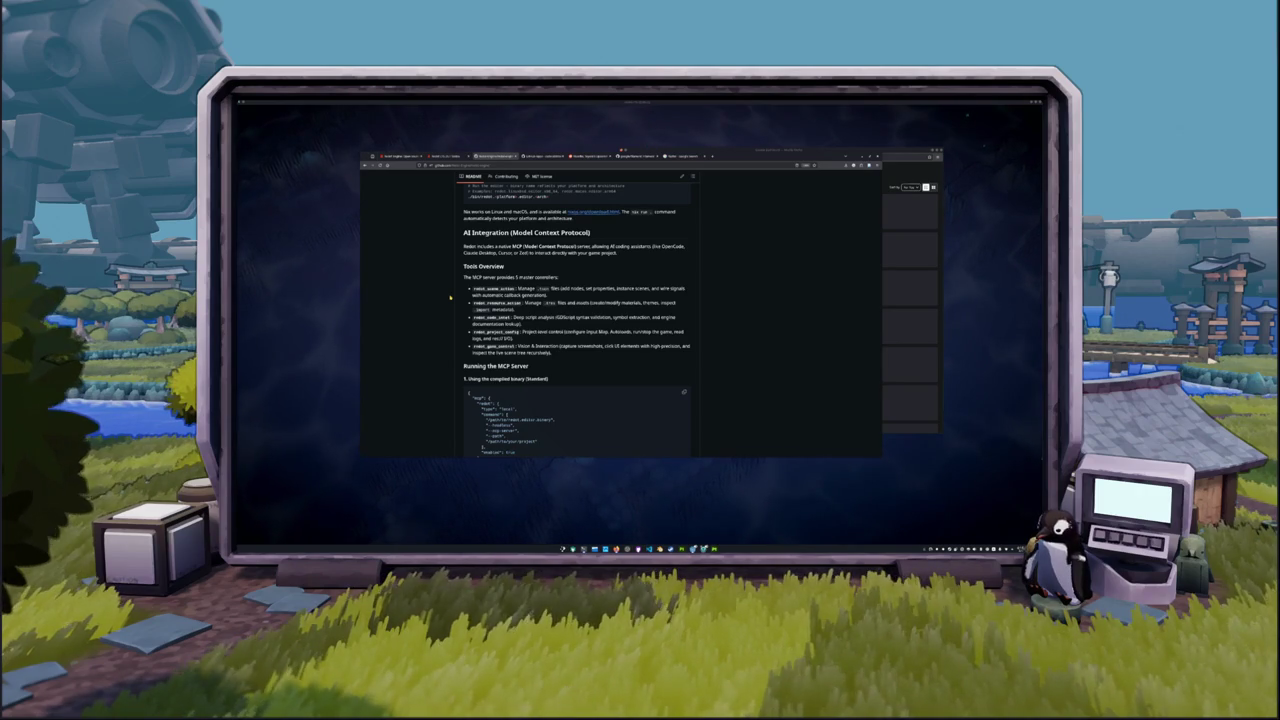
{"action": "scroll", "coordinate": [450, 297], "scroll_direction": "down", "scroll_amount": 1}
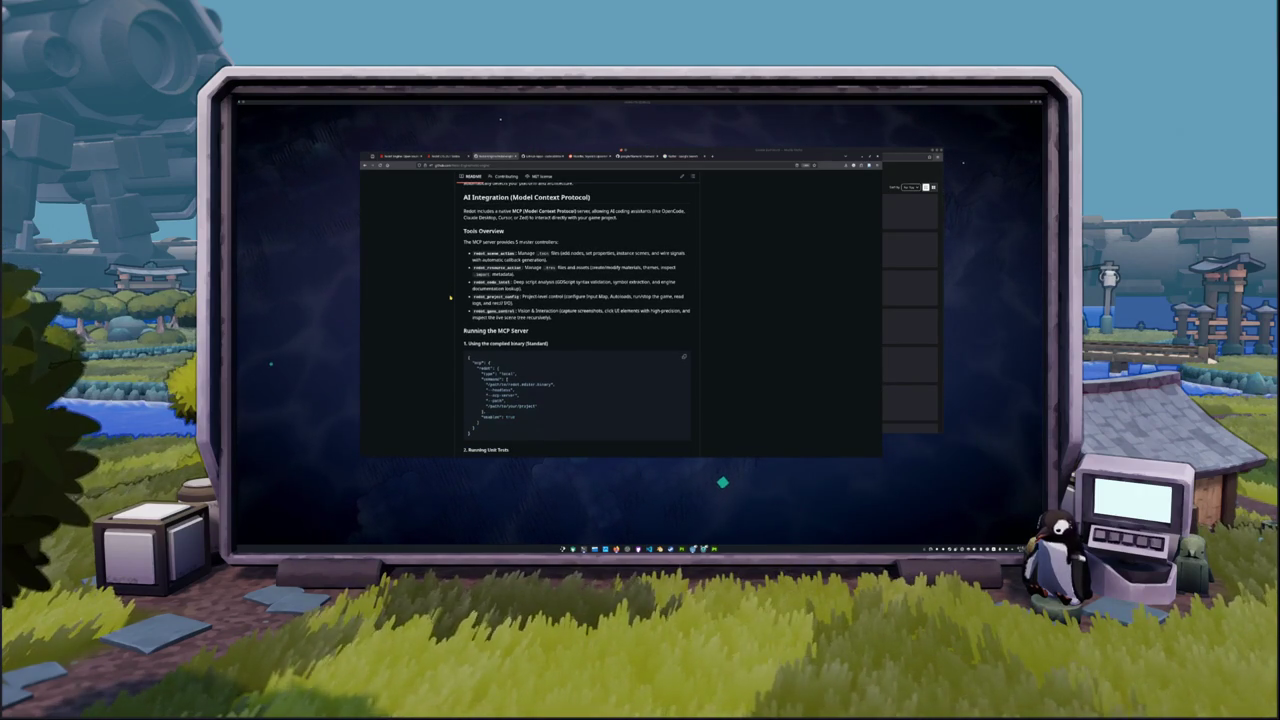
{"action": "scroll", "coordinate": [450, 297], "scroll_direction": "down", "scroll_amount": 4}
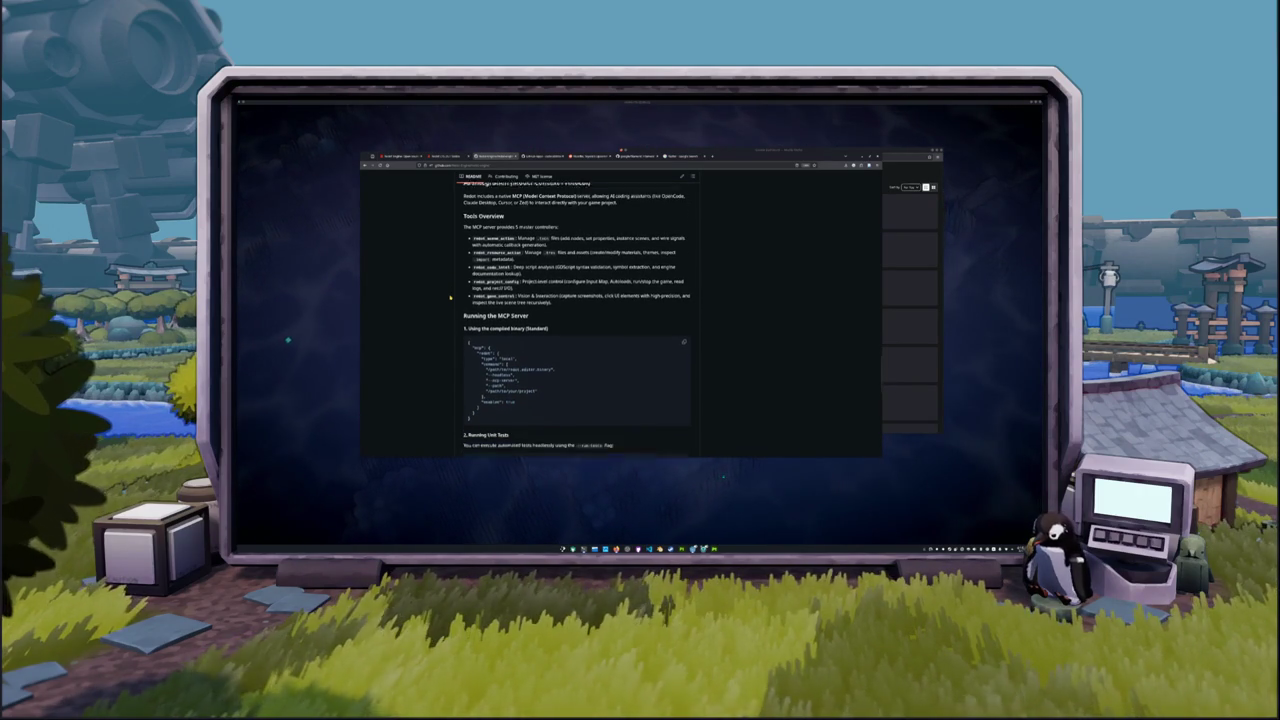
{"action": "scroll", "coordinate": [450, 297], "scroll_direction": "down", "scroll_amount": 6}
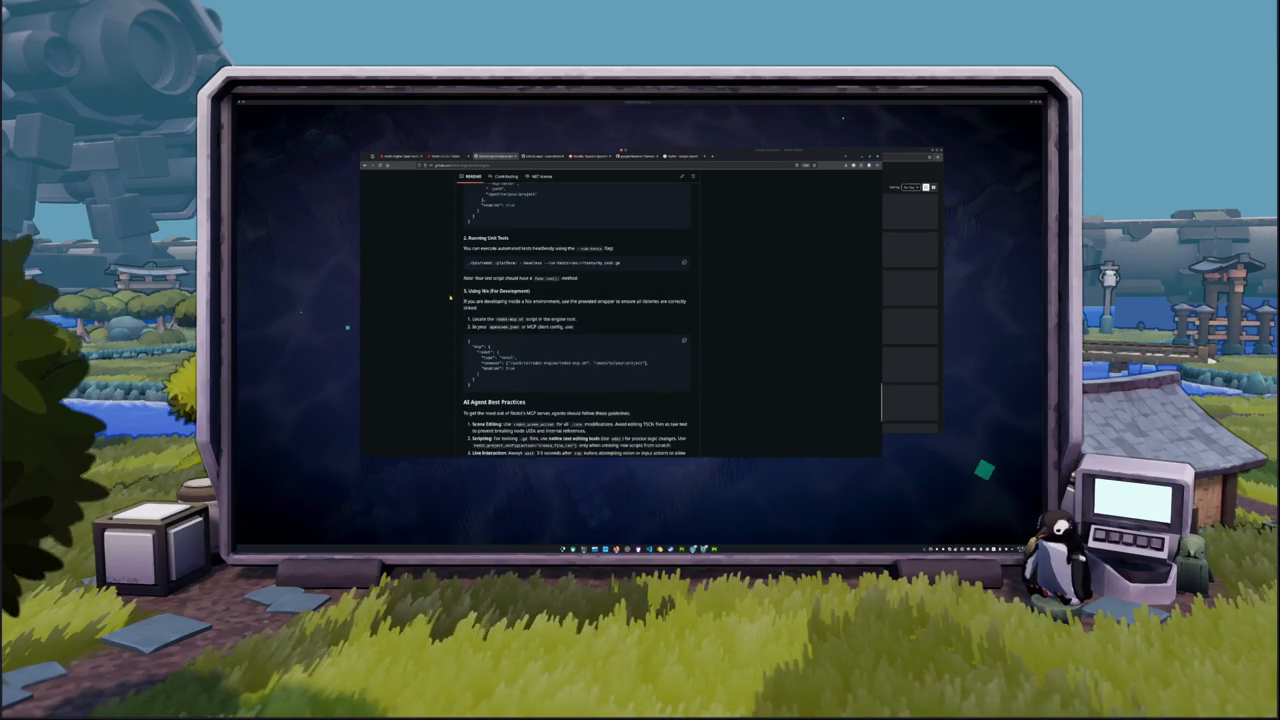
{"action": "scroll", "coordinate": [450, 297], "scroll_direction": "down", "scroll_amount": 3}
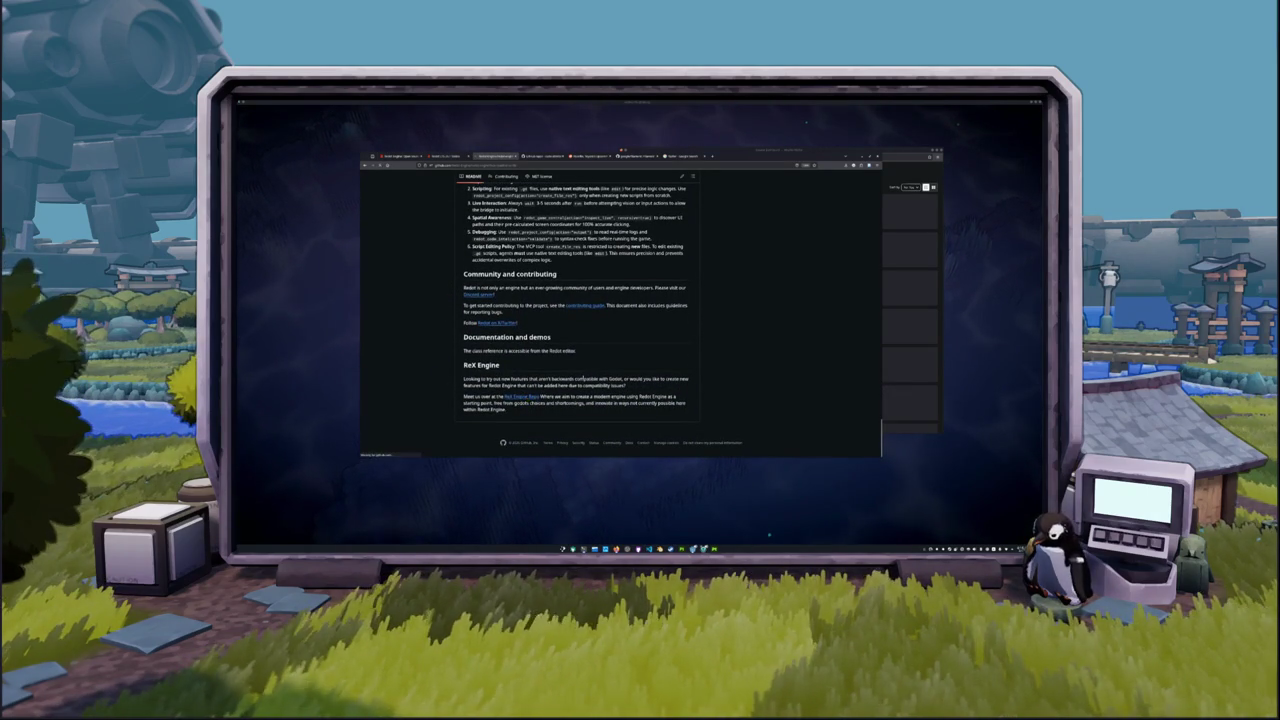
{"action": "key", "text": "Home"}
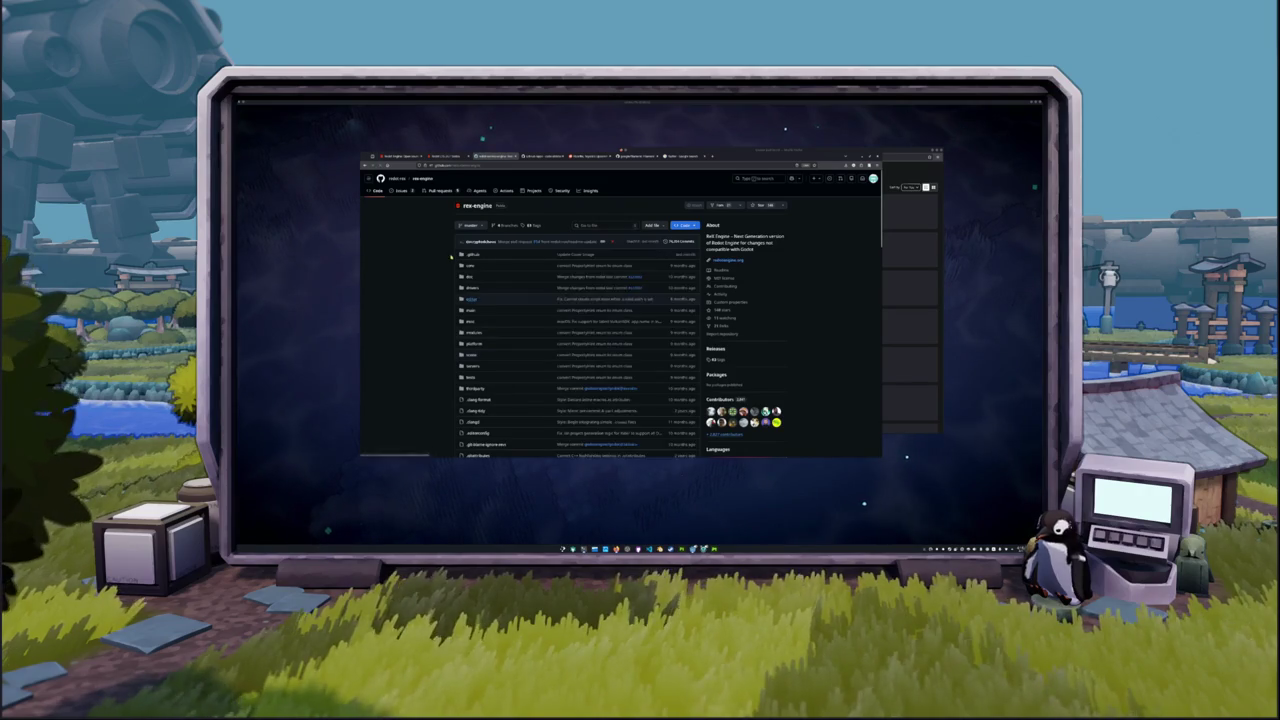
Scroll down through the ReX Engine README.
{"action": "scroll", "coordinate": [435, 300], "scroll_direction": "down", "scroll_amount": 8}
{"action": "scroll", "coordinate": [435, 300], "scroll_direction": "down", "scroll_amount": 2}
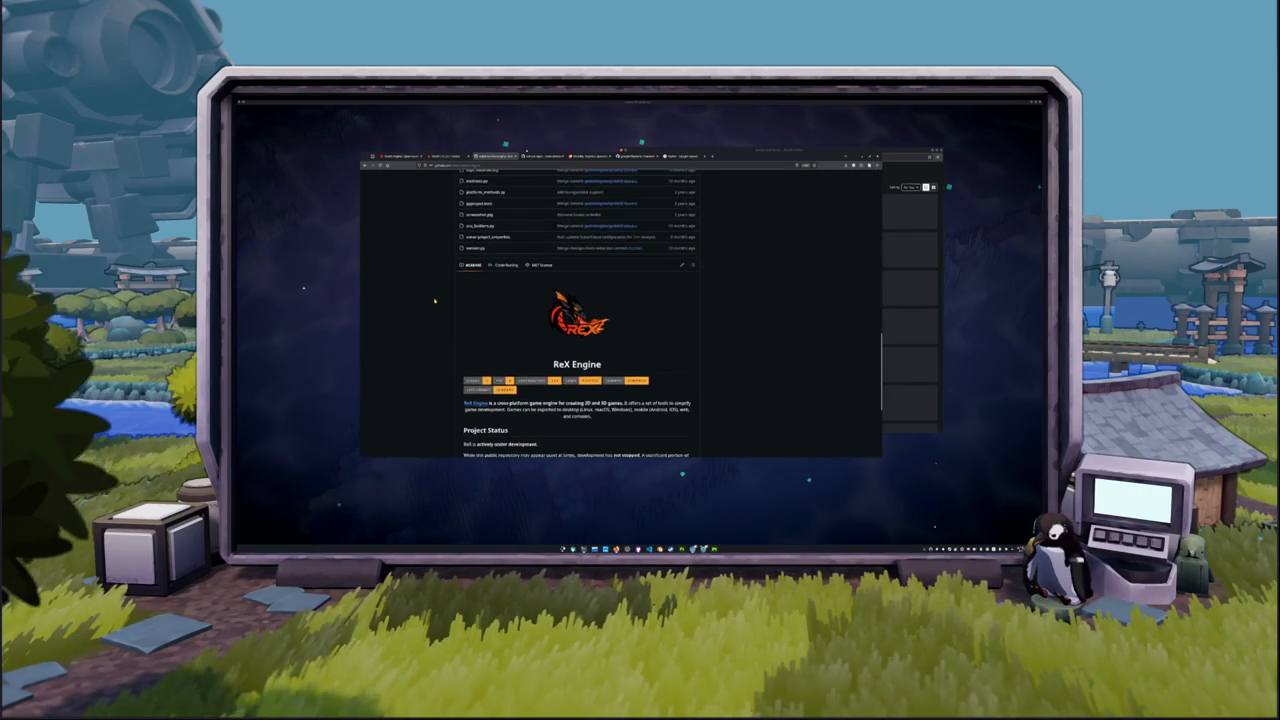
{"action": "scroll", "coordinate": [435, 300], "scroll_direction": "down", "scroll_amount": 1}
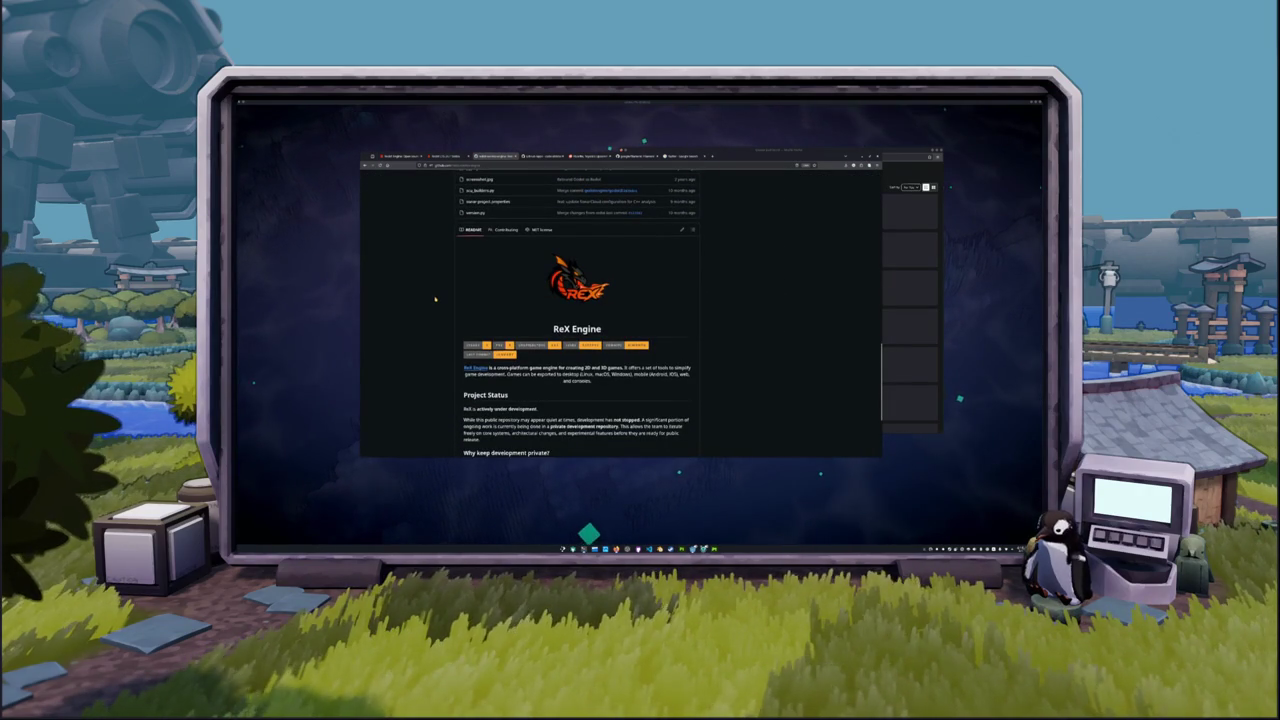
{"action": "scroll", "coordinate": [435, 300], "scroll_direction": "down", "scroll_amount": 2}
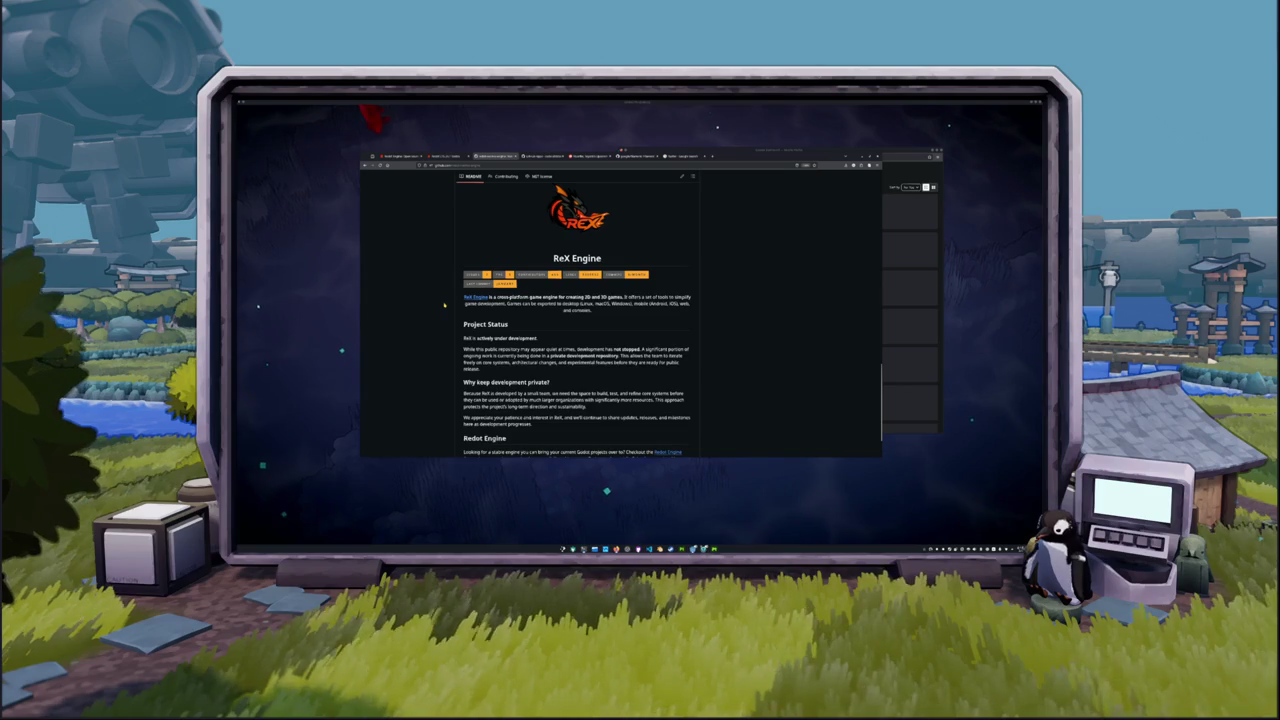
{"action": "scroll", "coordinate": [445, 305], "scroll_direction": "down", "scroll_amount": 1}
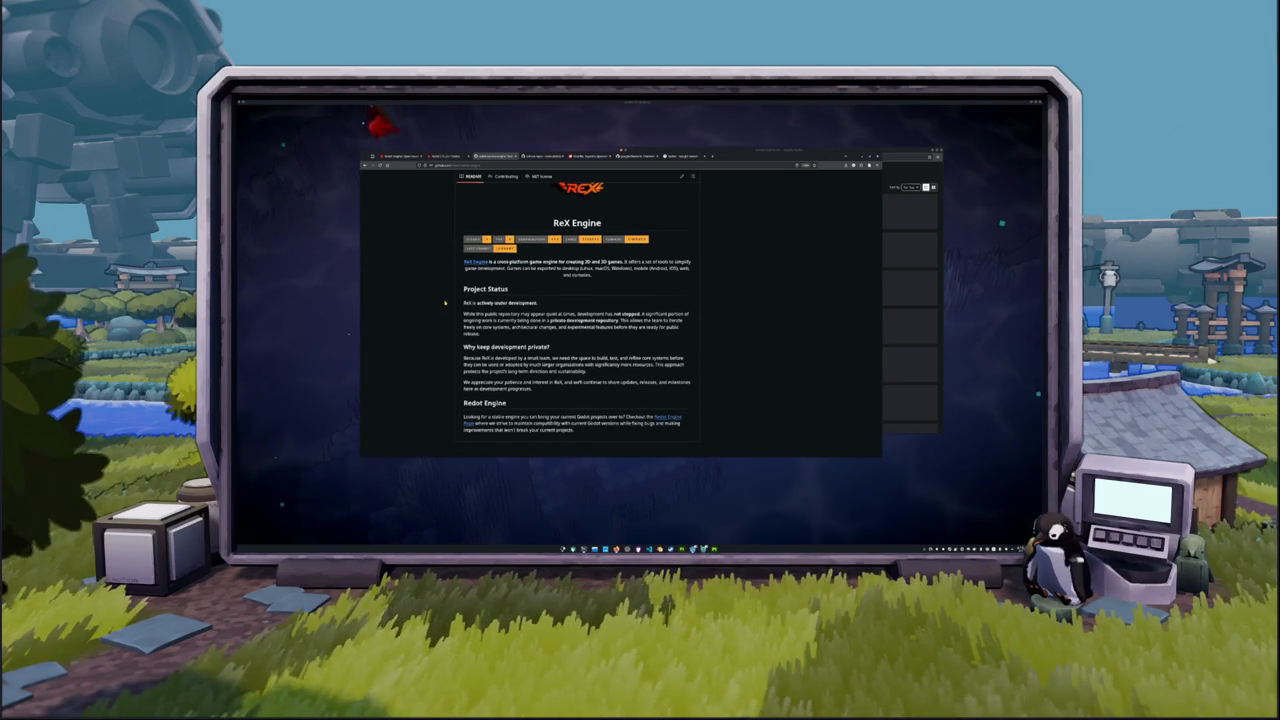
{"action": "scroll", "coordinate": [445, 302], "scroll_direction": "down", "scroll_amount": 1}
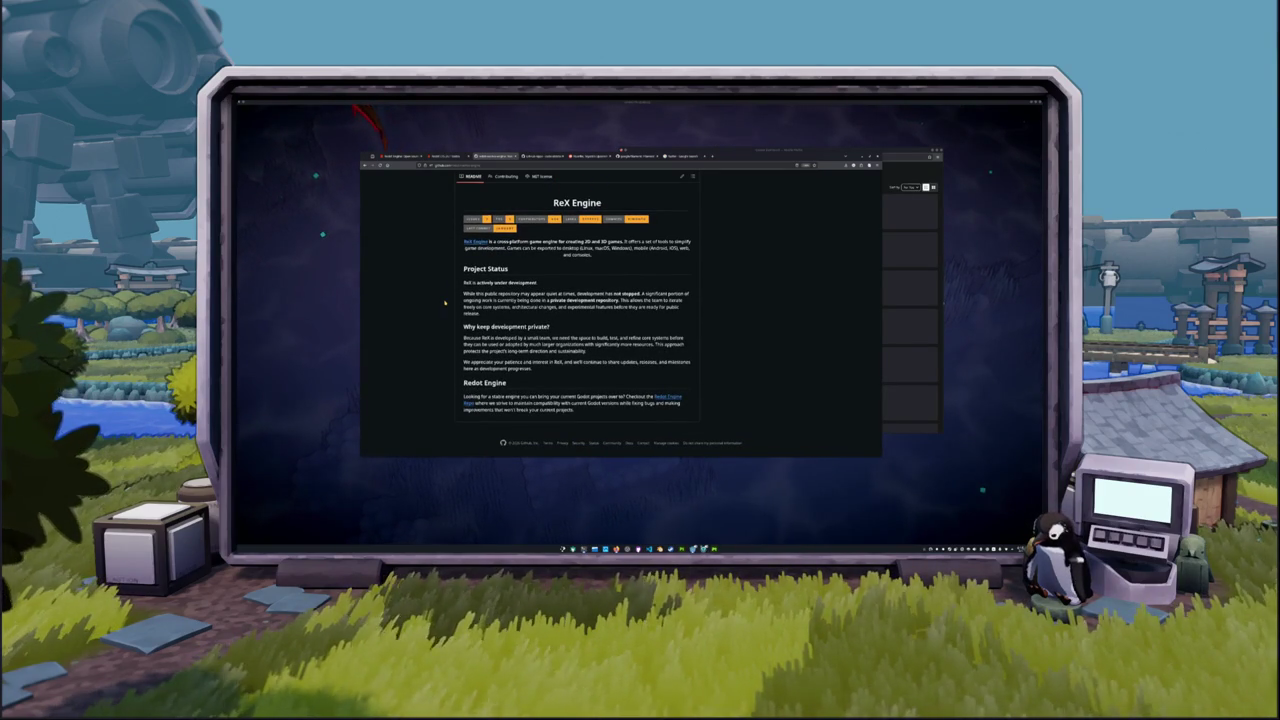
Scroll back up to the repository header and switch to the Redot Engine homepage tab.
{"action": "scroll", "coordinate": [445, 304], "scroll_direction": "up", "scroll_amount": 1}
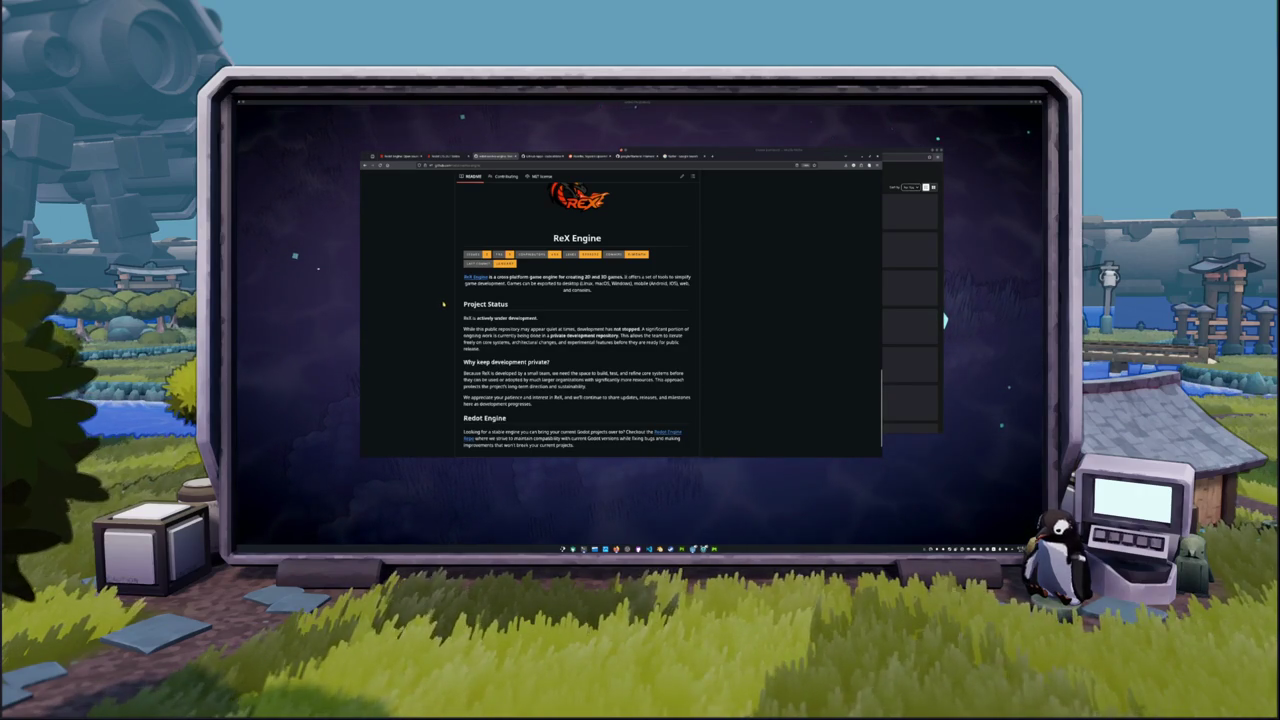
{"action": "scroll", "coordinate": [447, 304], "scroll_direction": "up", "scroll_amount": 10}
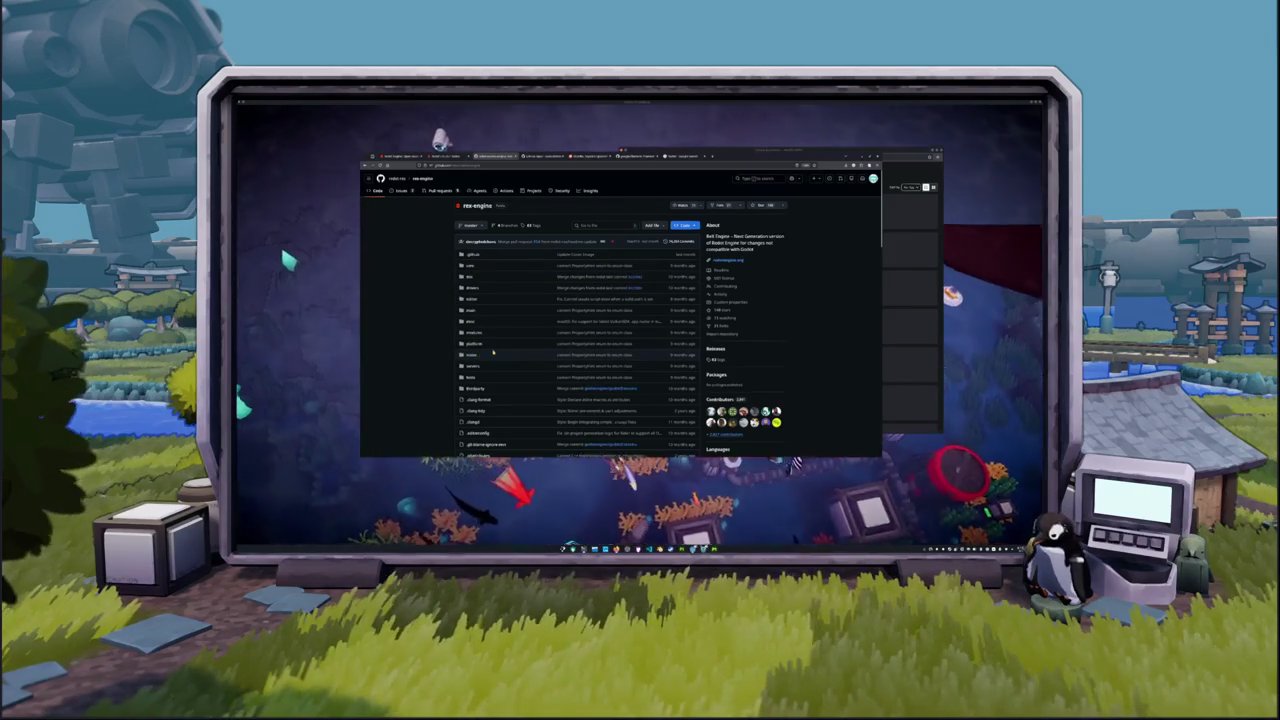
{"action": "scroll", "coordinate": [493, 352], "scroll_direction": "down", "scroll_amount": 5}
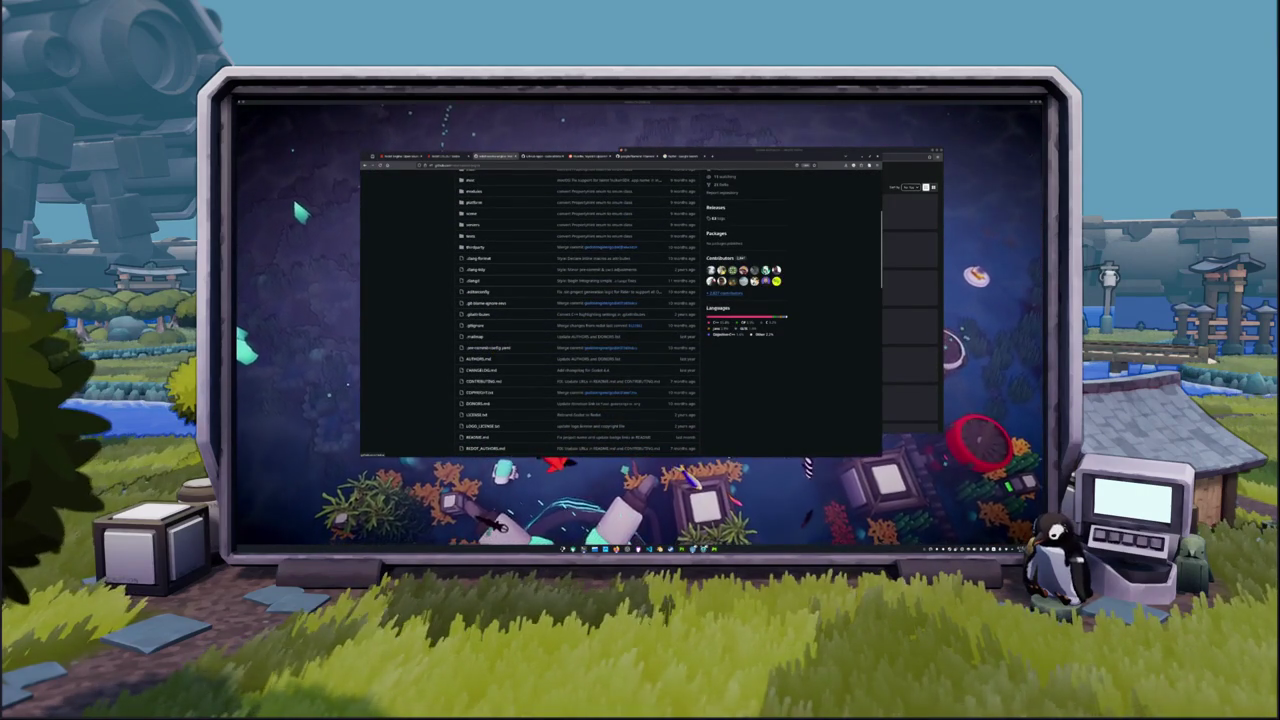
{"action": "mouse_move", "coordinate": [712, 270]}
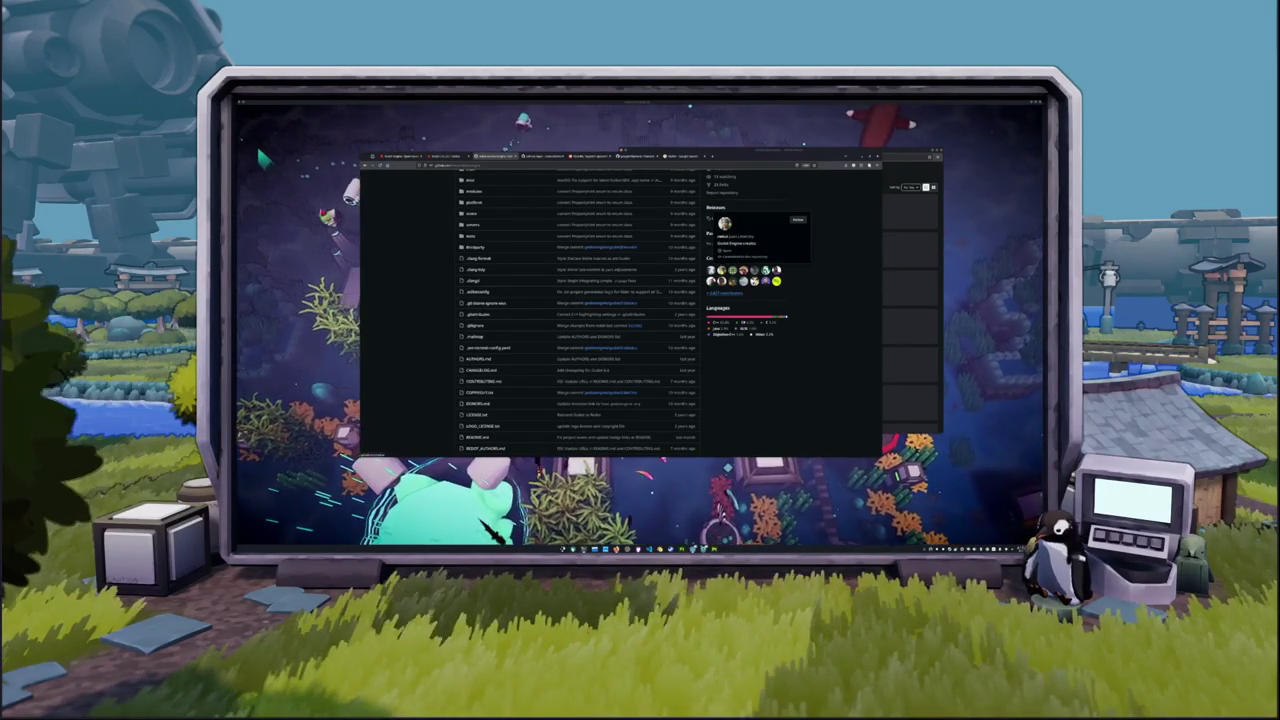
{"action": "scroll", "coordinate": [809, 265], "scroll_direction": "up", "scroll_amount": 5}
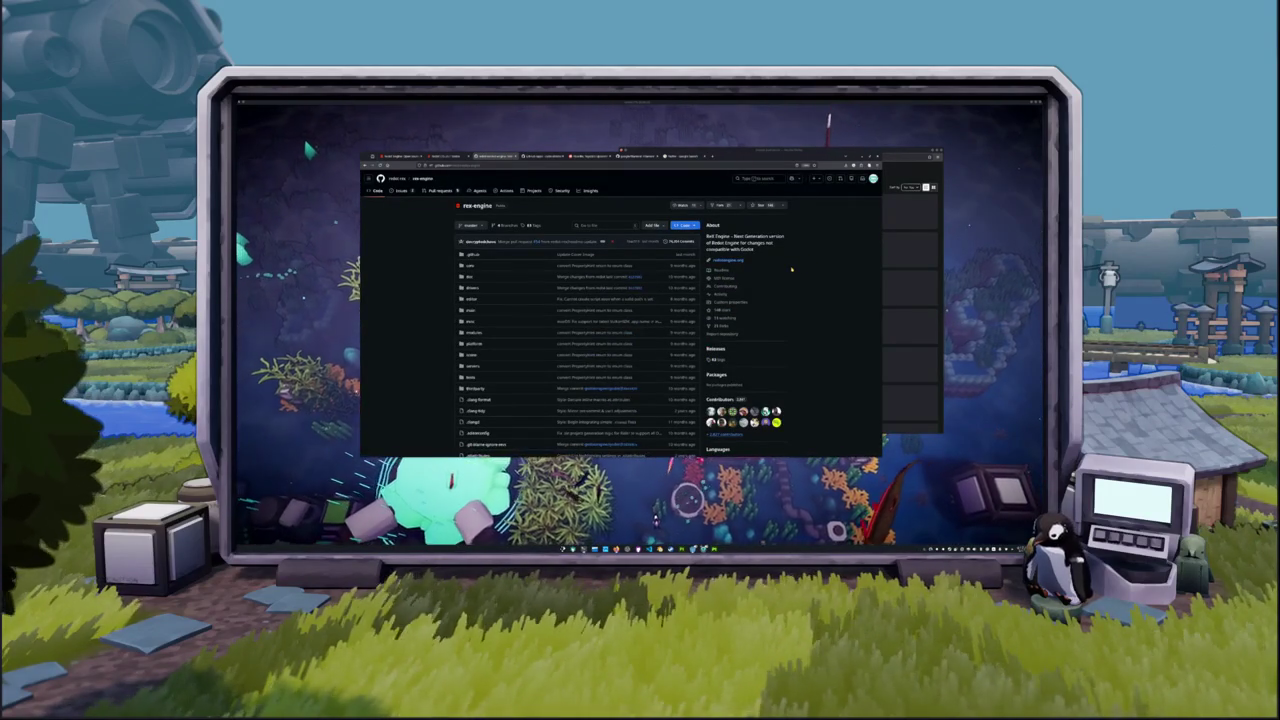
{"action": "scroll", "coordinate": [791, 268], "scroll_direction": "down", "scroll_amount": 1}
{"action": "scroll", "coordinate": [791, 268], "scroll_direction": "up", "scroll_amount": 1}
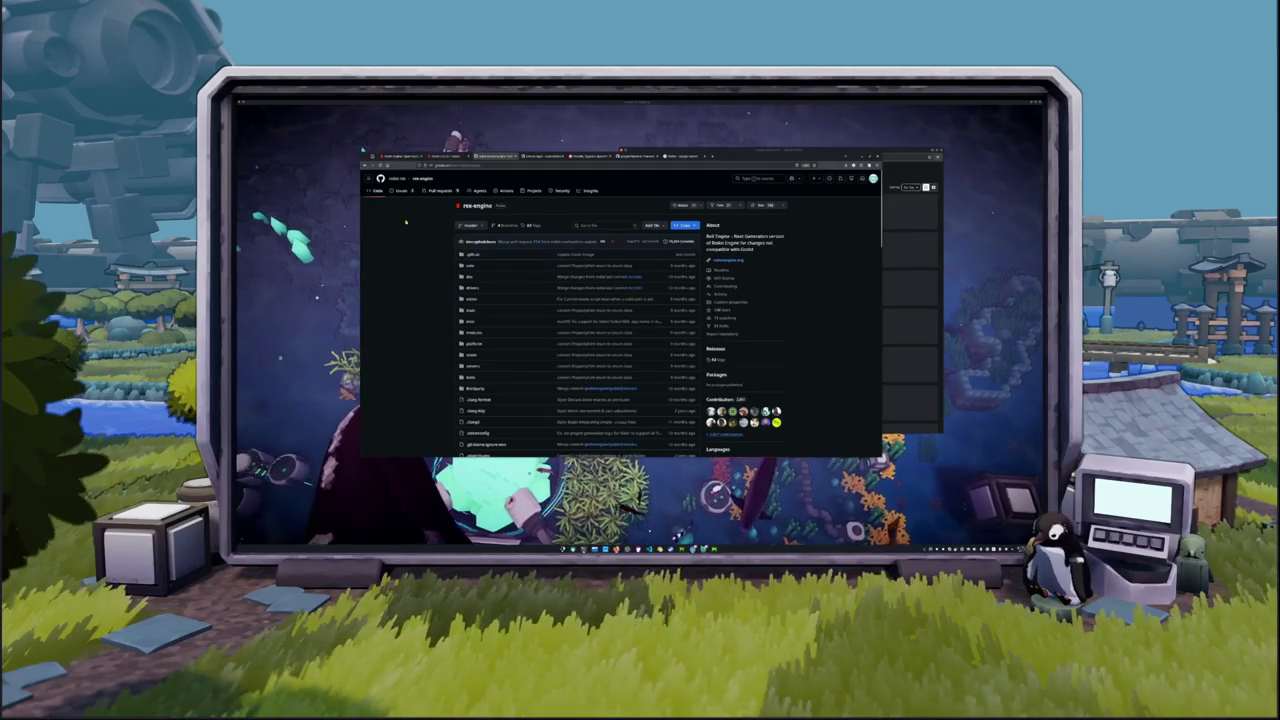
{"action": "left_click", "coordinate": [389, 157]}
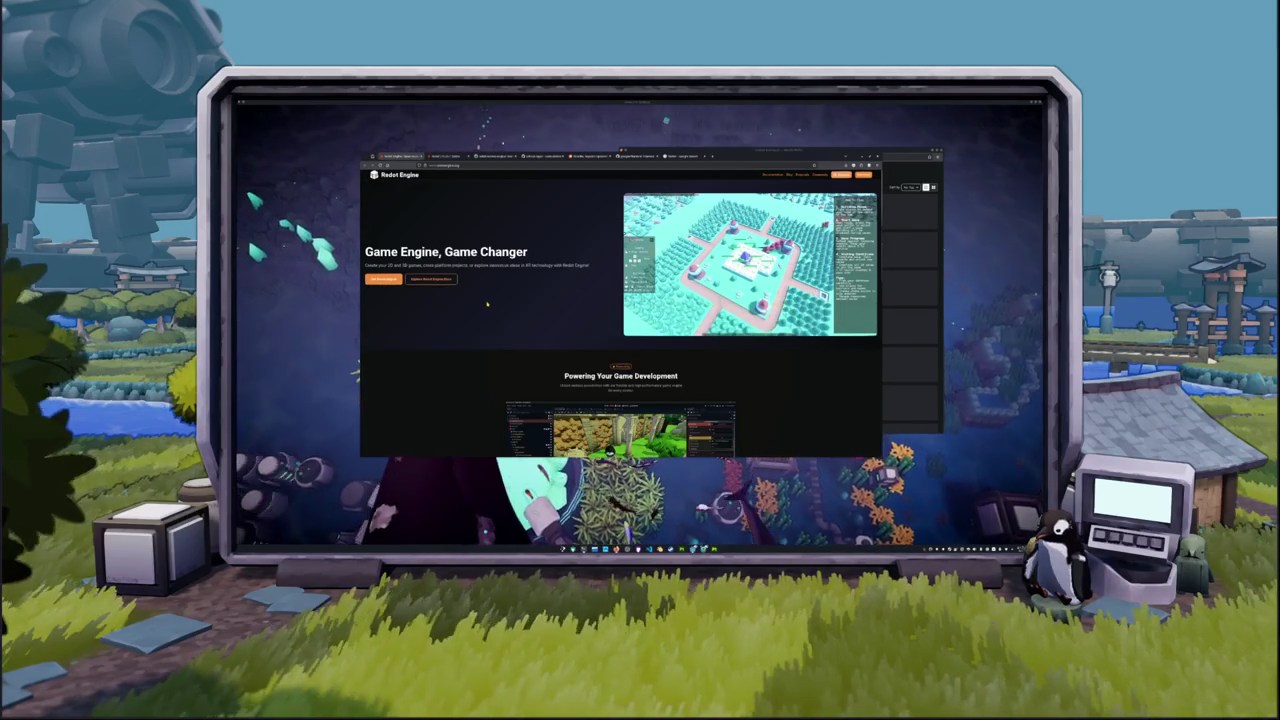
Scroll down the Redot Engine homepage.
{"action": "scroll", "coordinate": [487, 303], "scroll_direction": "down", "scroll_amount": 3}
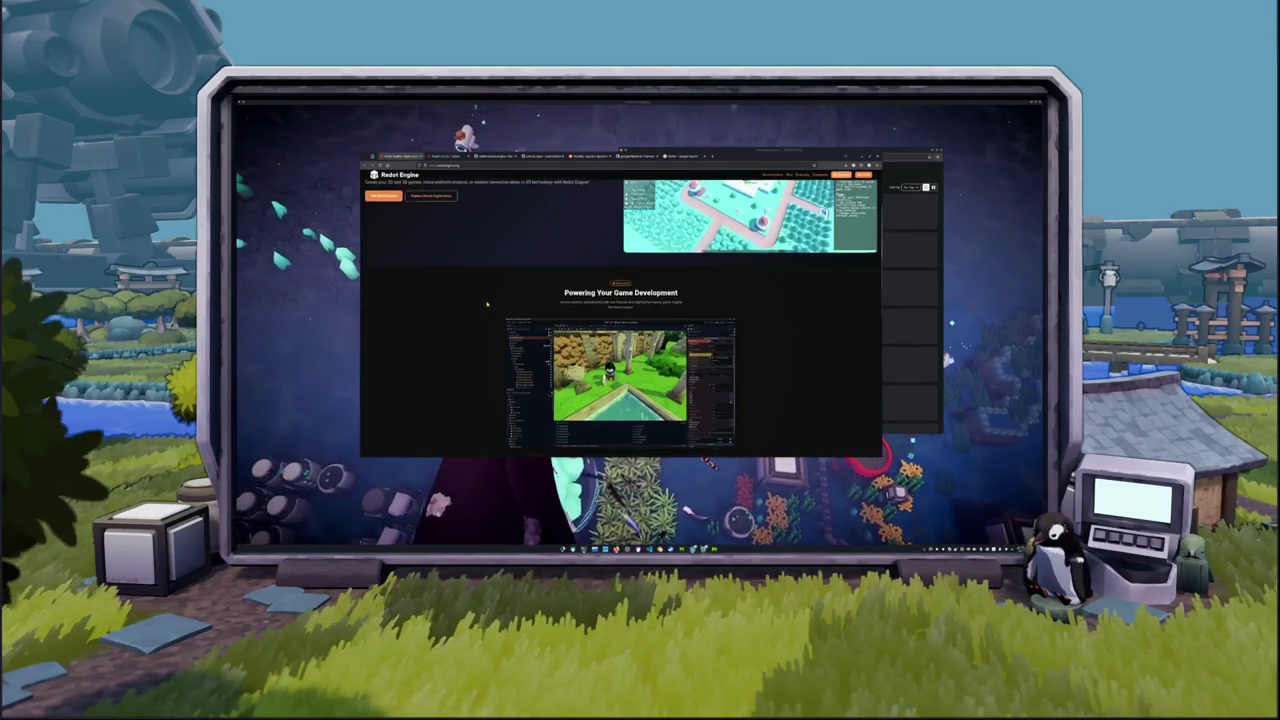
{"action": "scroll", "coordinate": [487, 303], "scroll_direction": "down", "scroll_amount": 1}
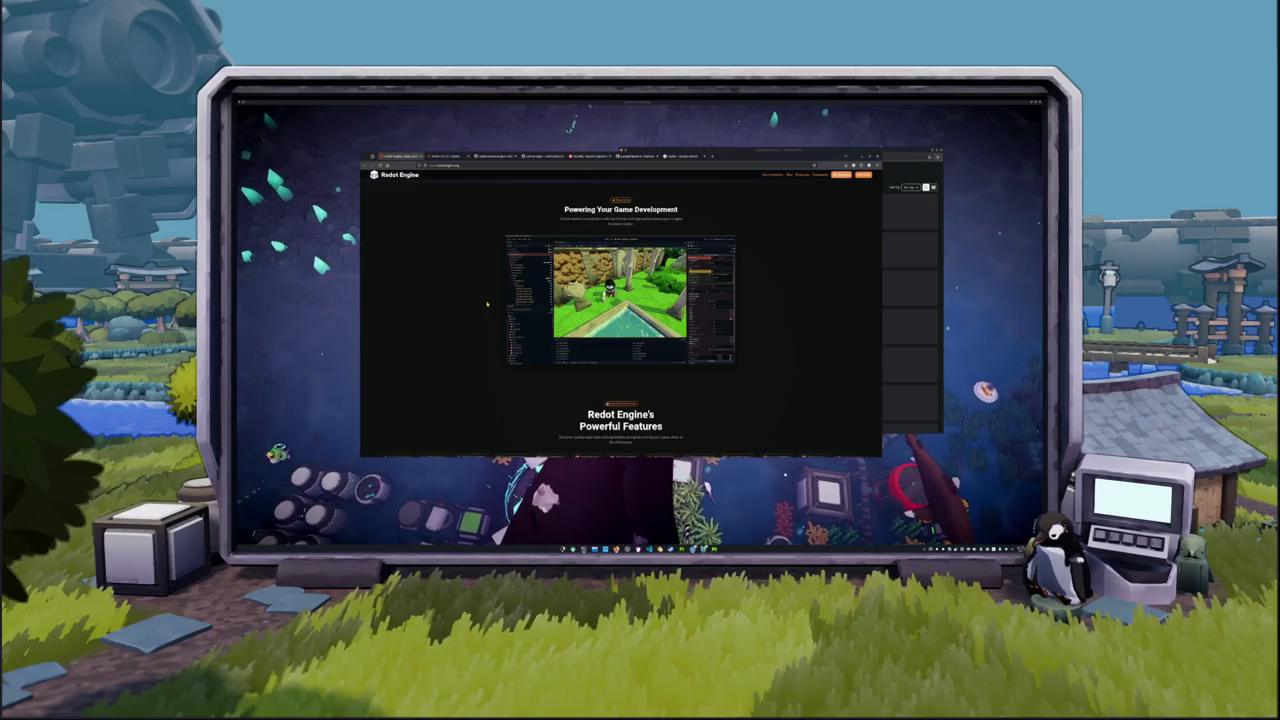
{"action": "scroll", "coordinate": [487, 303], "scroll_direction": "down", "scroll_amount": 3}
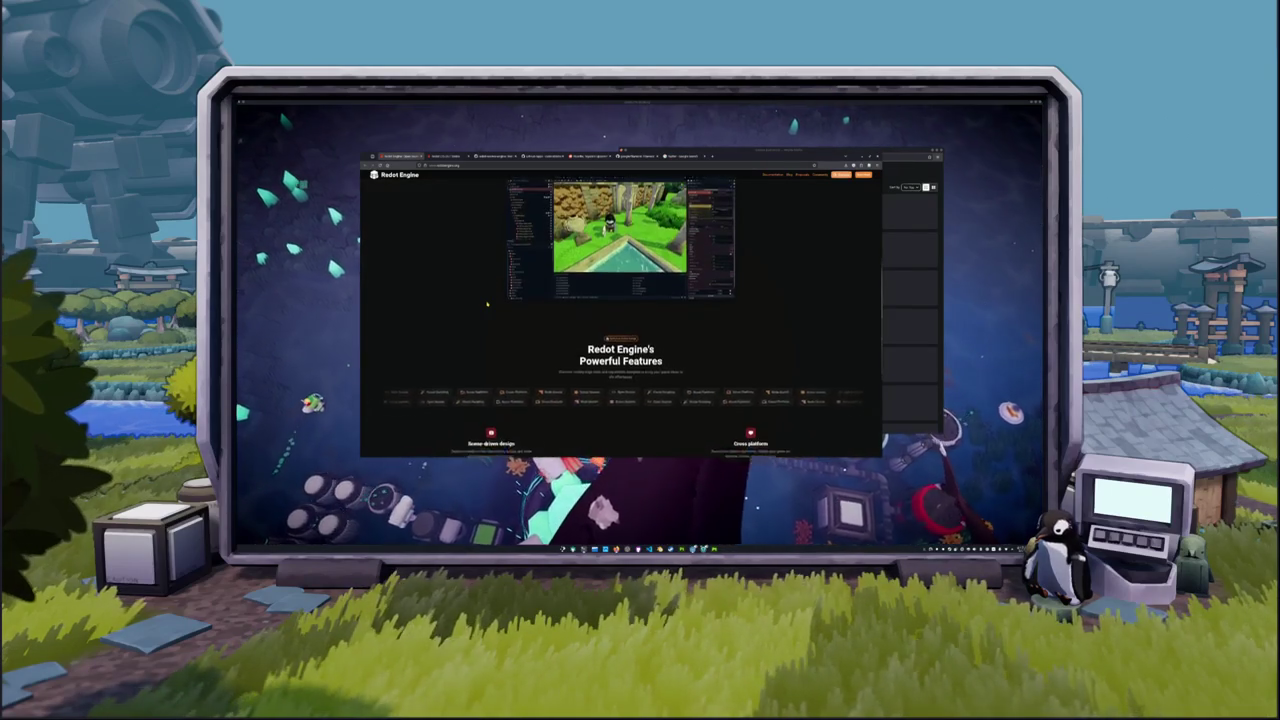
{"action": "scroll", "coordinate": [487, 303], "scroll_direction": "down", "scroll_amount": 4}
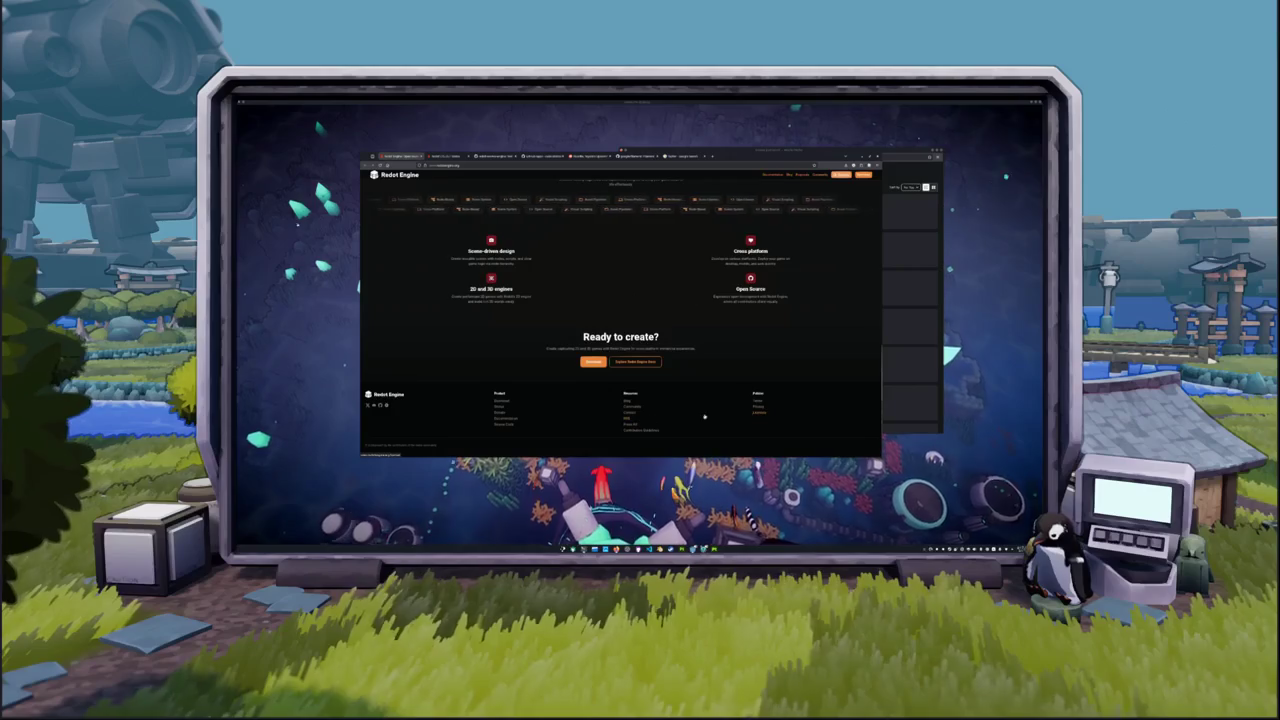
Check the Redot Engine status page, return to the homepage, and bring the video list window forward.
{"action": "left_click", "coordinate": [497, 408]}
{"action": "scroll", "coordinate": [516, 397], "scroll_direction": "down", "scroll_amount": 2}
{"action": "scroll", "coordinate": [500, 390], "scroll_direction": "up", "scroll_amount": 2}
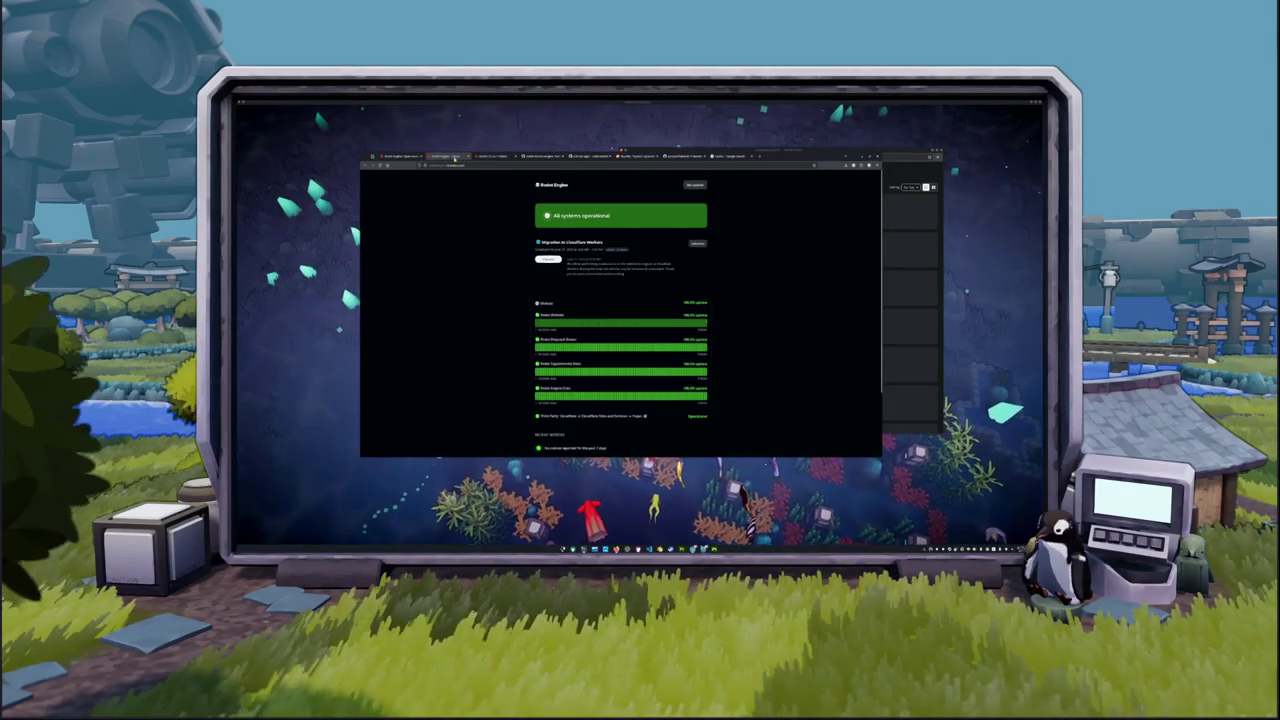
{"action": "left_click", "coordinate": [454, 158]}
{"action": "scroll", "coordinate": [517, 358], "scroll_direction": "up", "scroll_amount": 10}
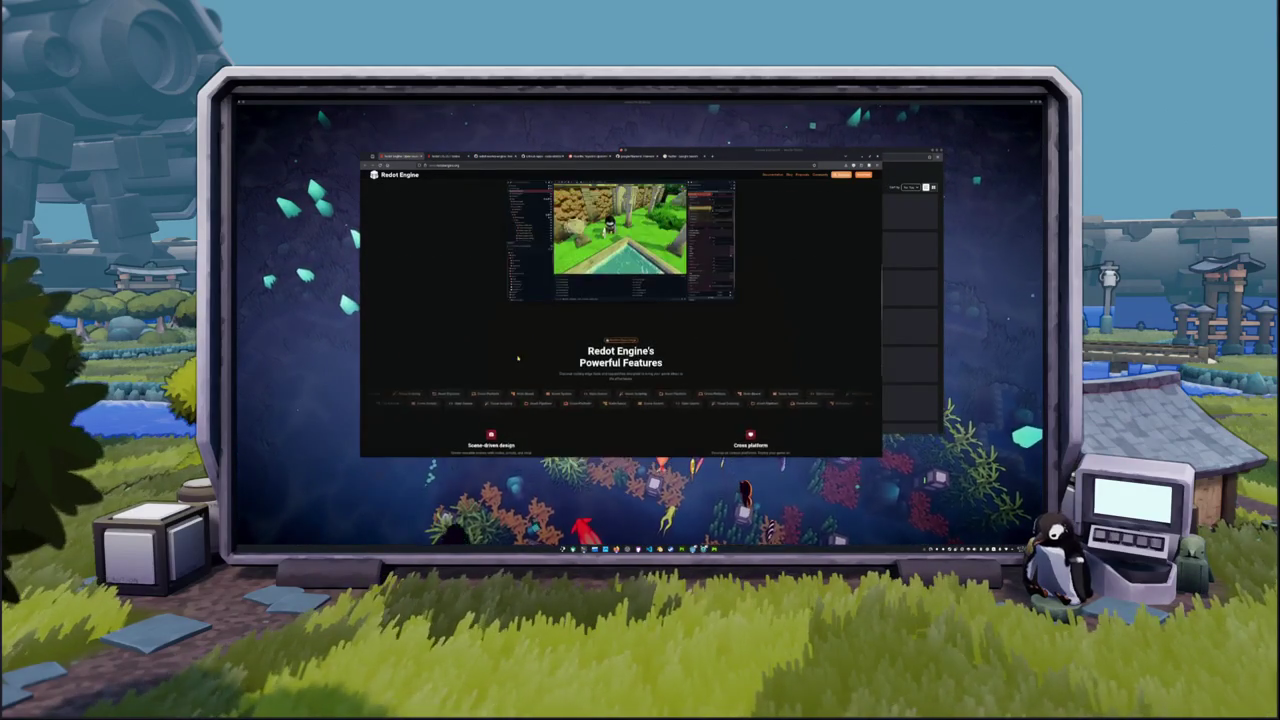
{"action": "scroll", "coordinate": [517, 358], "scroll_direction": "up", "scroll_amount": 5}
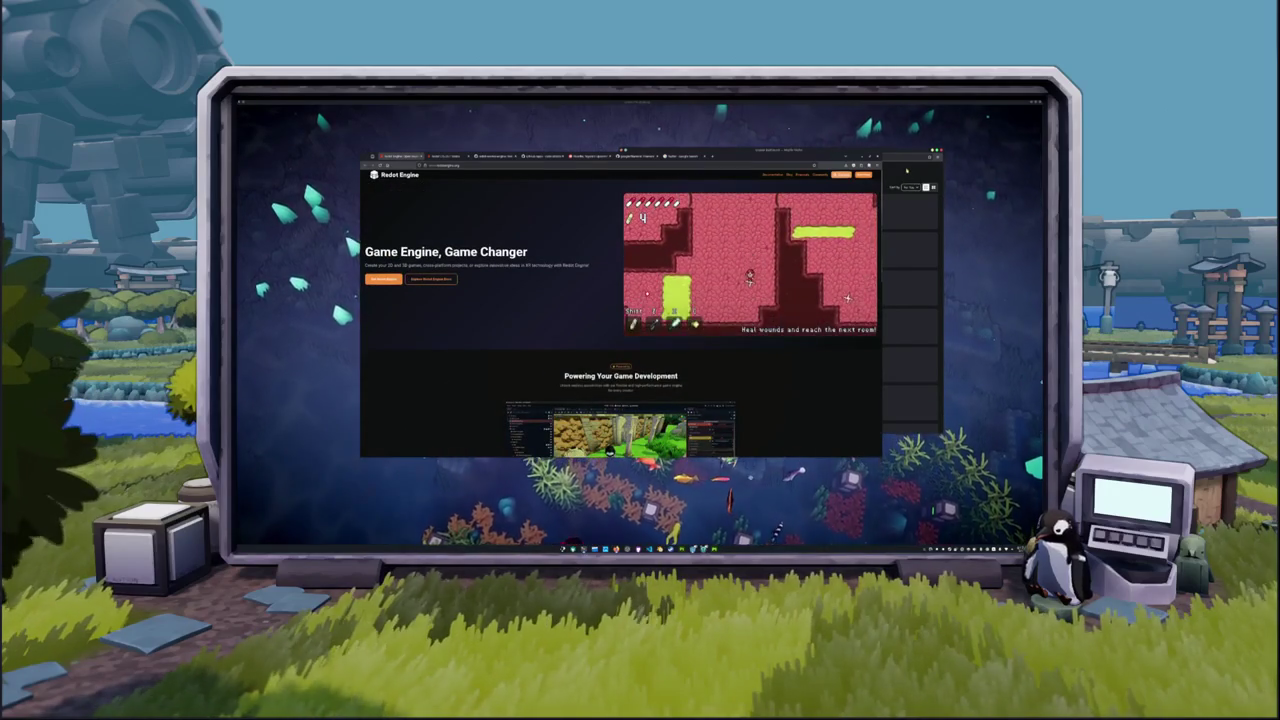
{"action": "left_click", "coordinate": [907, 171]}
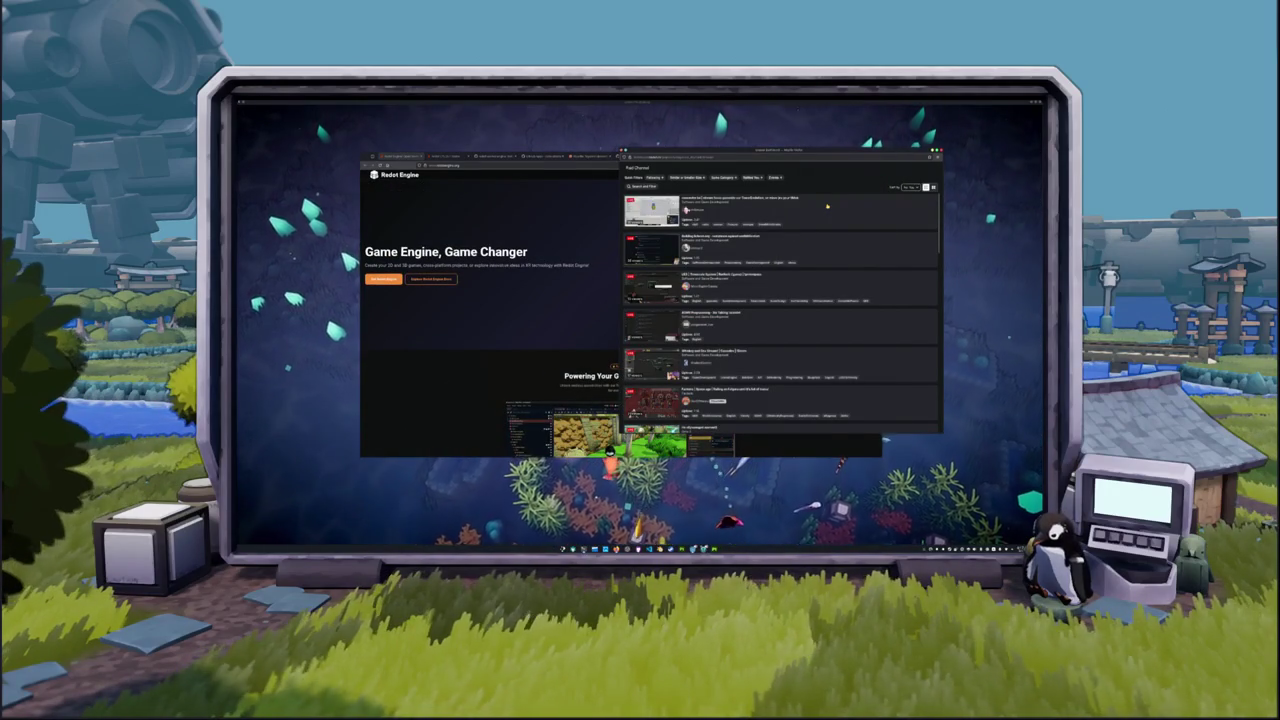